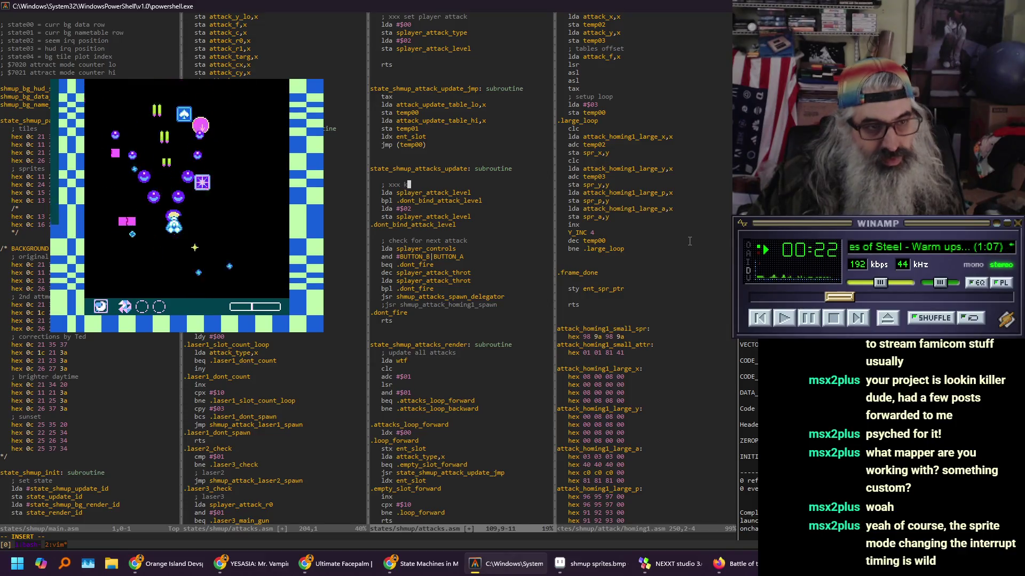
Finish the attacks.asm comment so it ends 'keeps negative values at max value'
{"action": "type", "text": "e"}
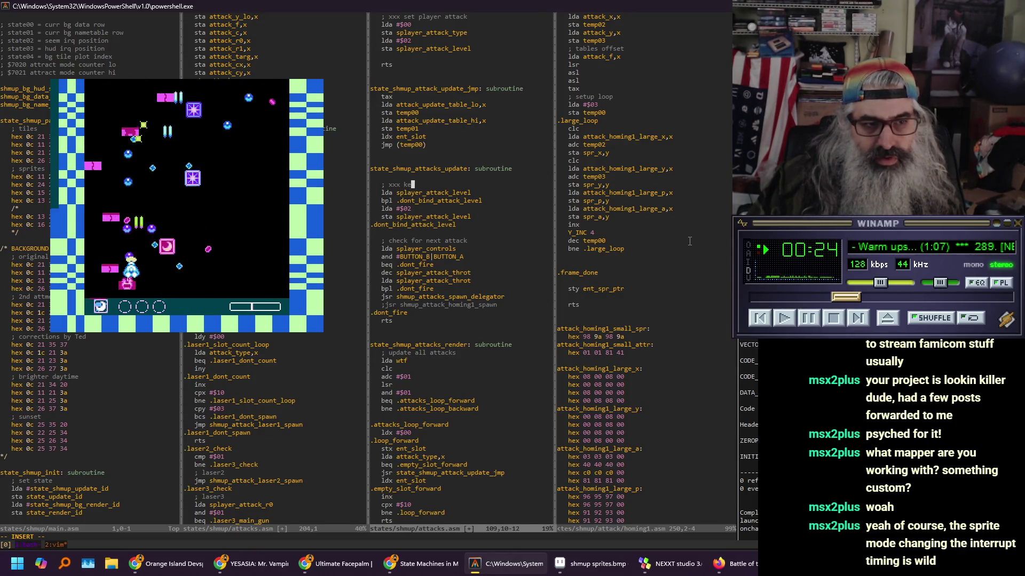
{"action": "type", "text": "eps negative v"}
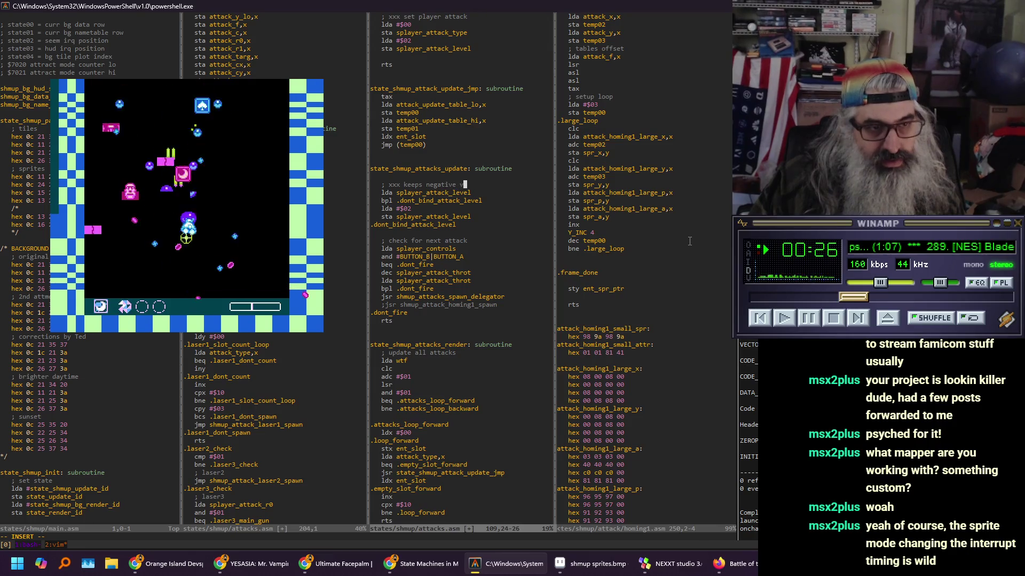
{"action": "type", "text": "alues at ma"}
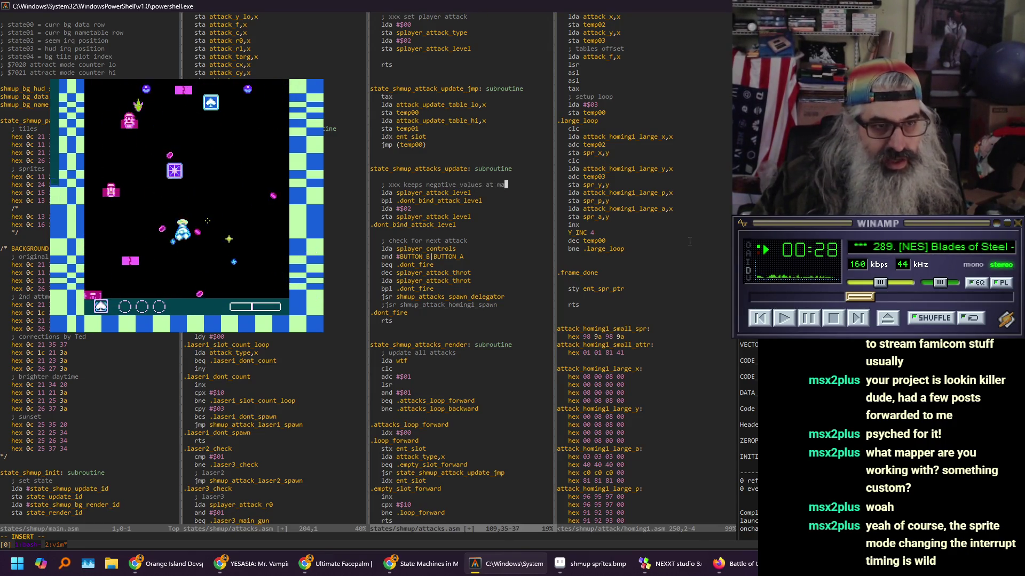
{"action": "type", "text": "x value"}
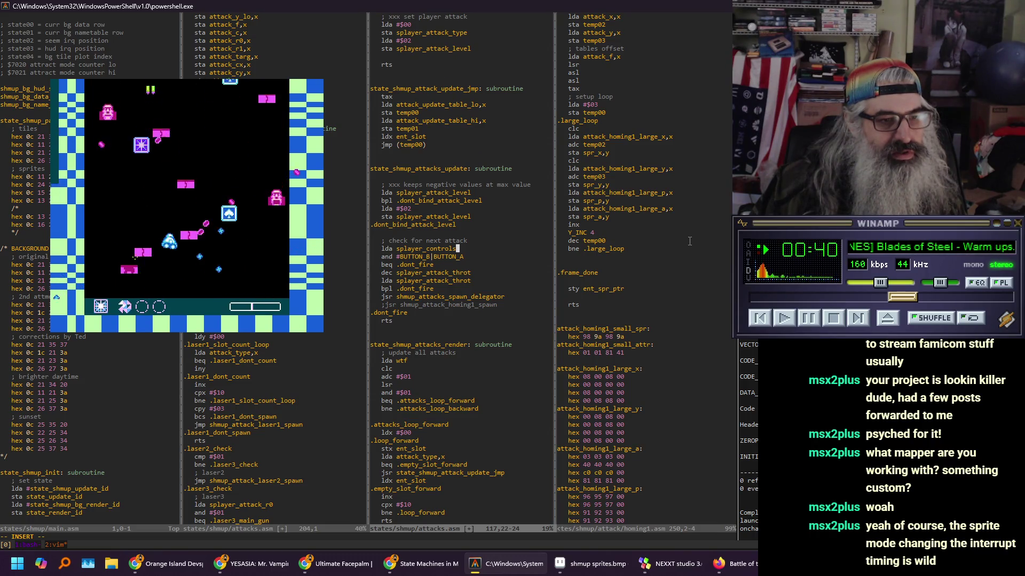
Read down through attacks.asm from the backward attack loop to the spread and target-finding code
{"action": "key", "text": "Page_Down"}
{"action": "key", "text": "Down"}
{"action": "key", "text": "Down"}
{"action": "key", "text": "Down"}
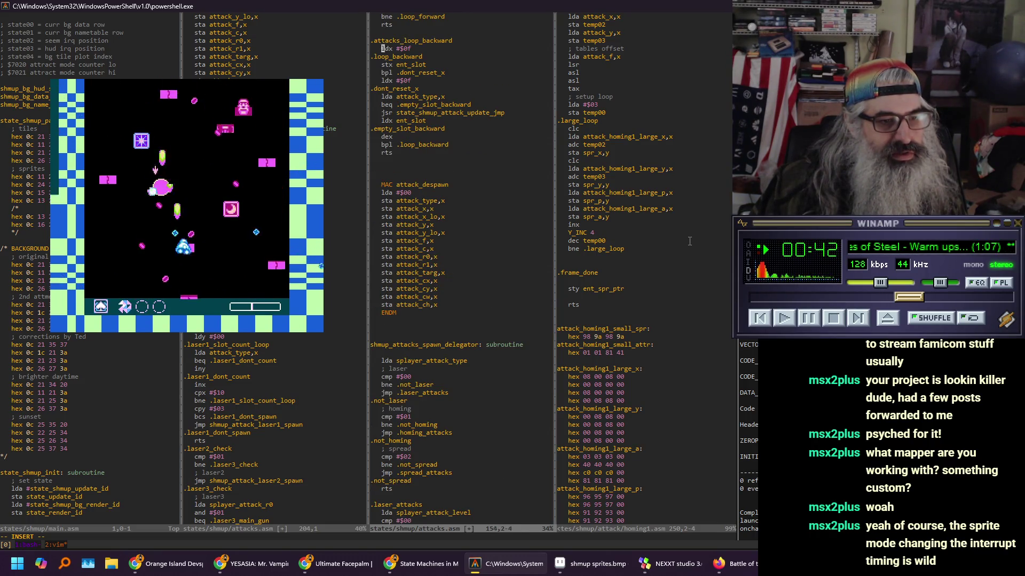
{"action": "key", "text": "Down"}
{"action": "key", "text": "Down"}
{"action": "key", "text": "Down"}
{"action": "key", "text": "Down"}
{"action": "key", "text": "Down"}
{"action": "key", "text": "Down"}
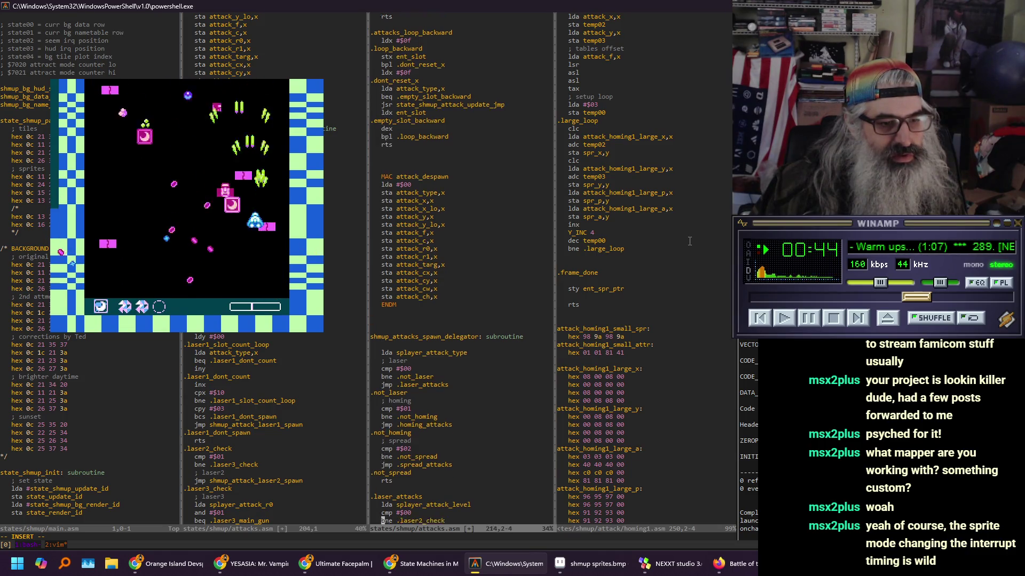
{"action": "key", "text": "Down"}
{"action": "key", "text": "Down"}
{"action": "key", "text": "Down"}
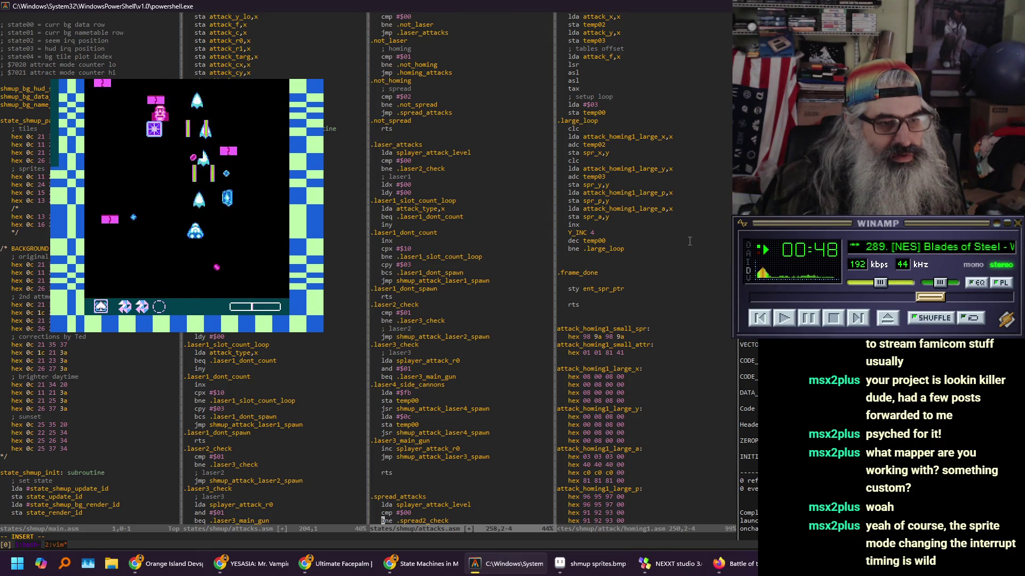
{"action": "key", "text": "ctrl+f"}
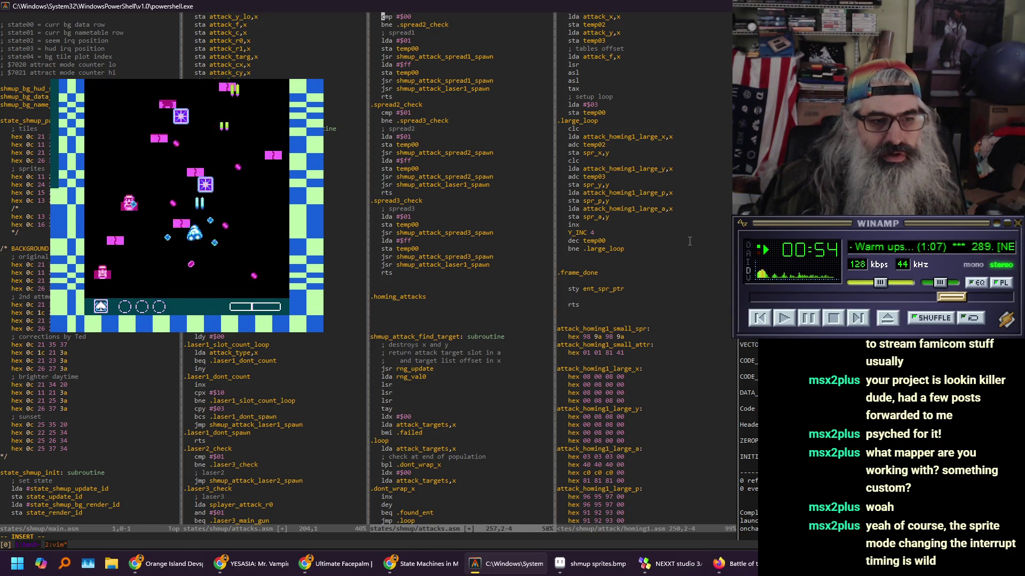
{"action": "key", "text": "Down"}
{"action": "key", "text": "Down"}
{"action": "key", "text": "Down"}
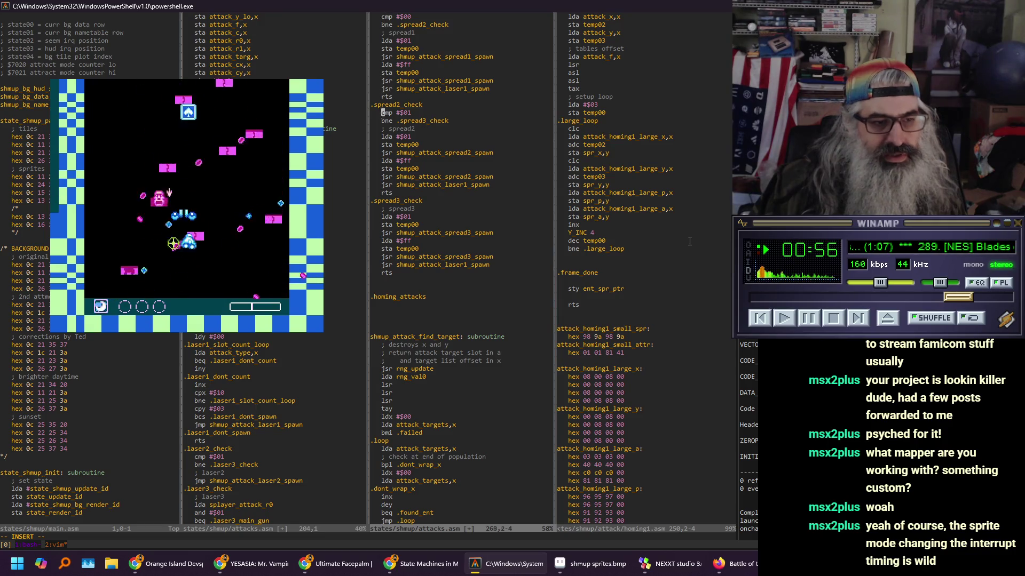
{"action": "key", "text": "Down"}
{"action": "key", "text": "Down"}
{"action": "key", "text": "Down"}
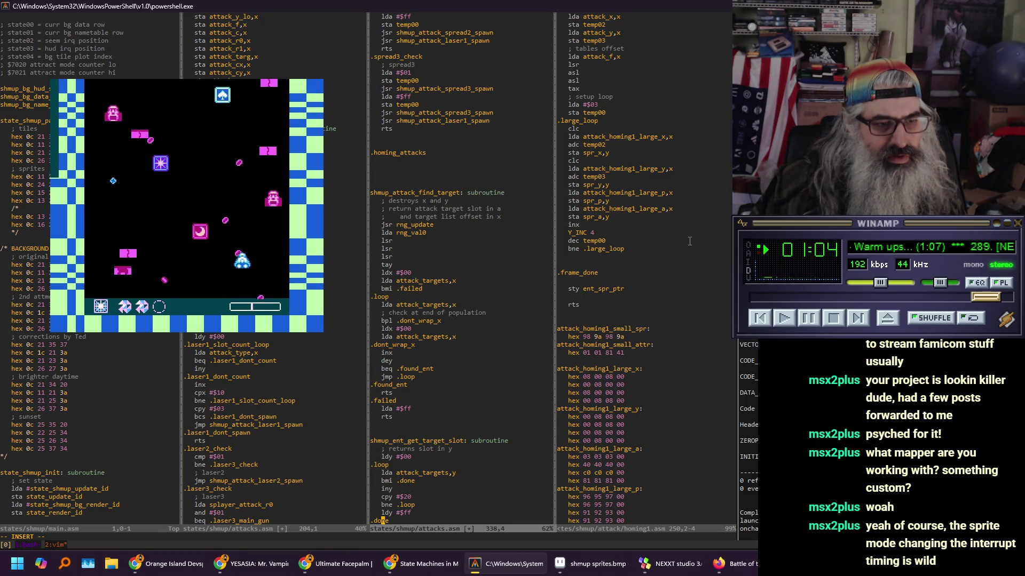
Read the get/relieve target-slot routines and the quadrant code in attack_arctang_dir_of_target
{"action": "key", "text": "Up"}
{"action": "key", "text": "Up"}
{"action": "key", "text": "Up"}
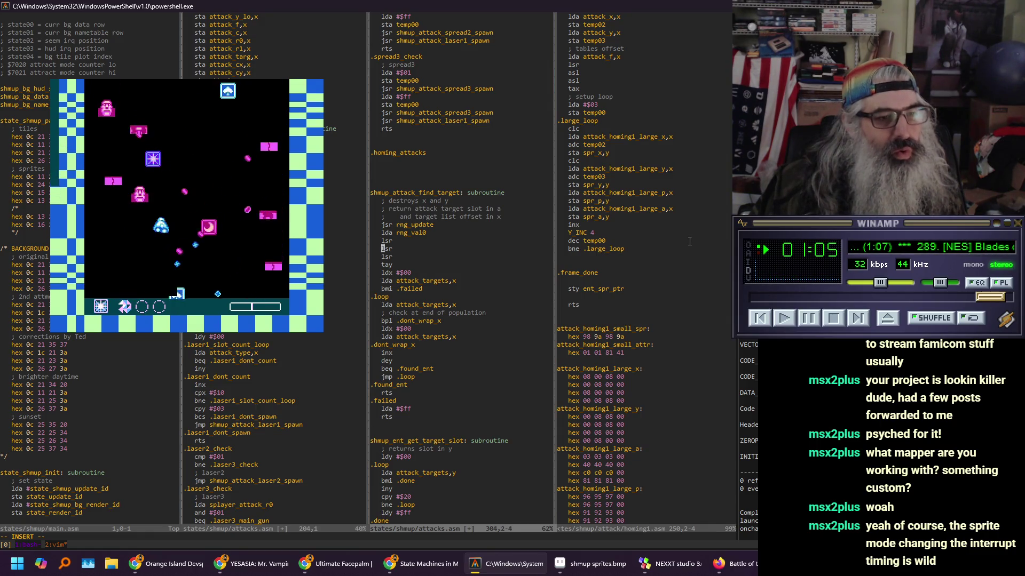
{"action": "key", "text": "Up"}
{"action": "key", "text": "Up"}
{"action": "key", "text": "Up"}
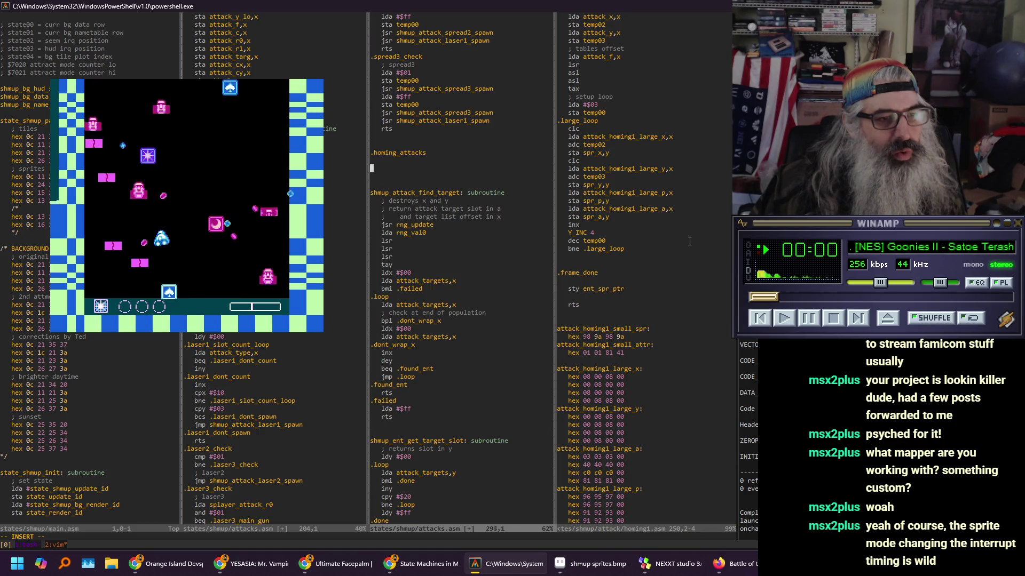
{"action": "key", "text": "Down"}
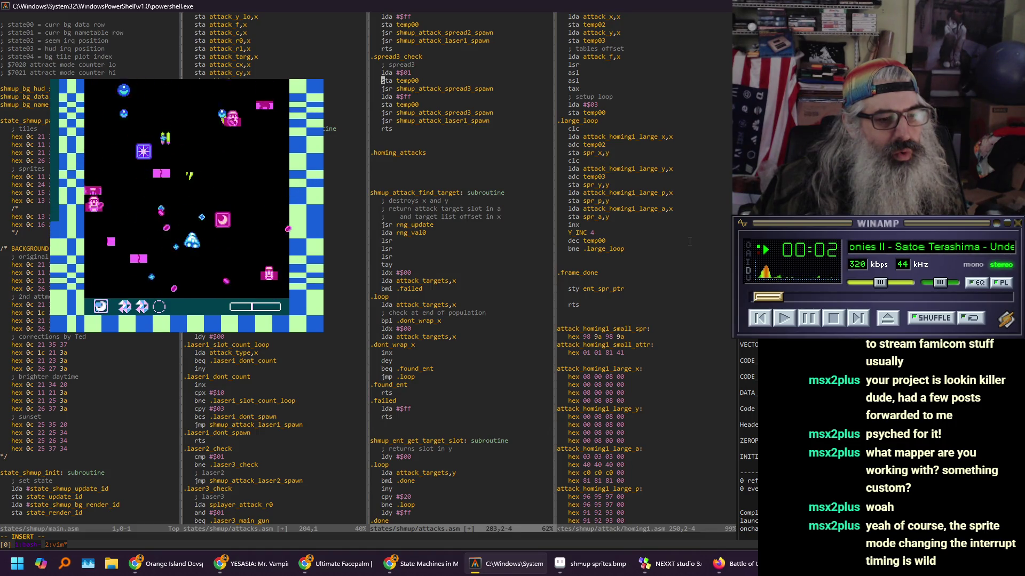
{"action": "key", "text": "Down"}
{"action": "key", "text": "Down"}
{"action": "key", "text": "Down"}
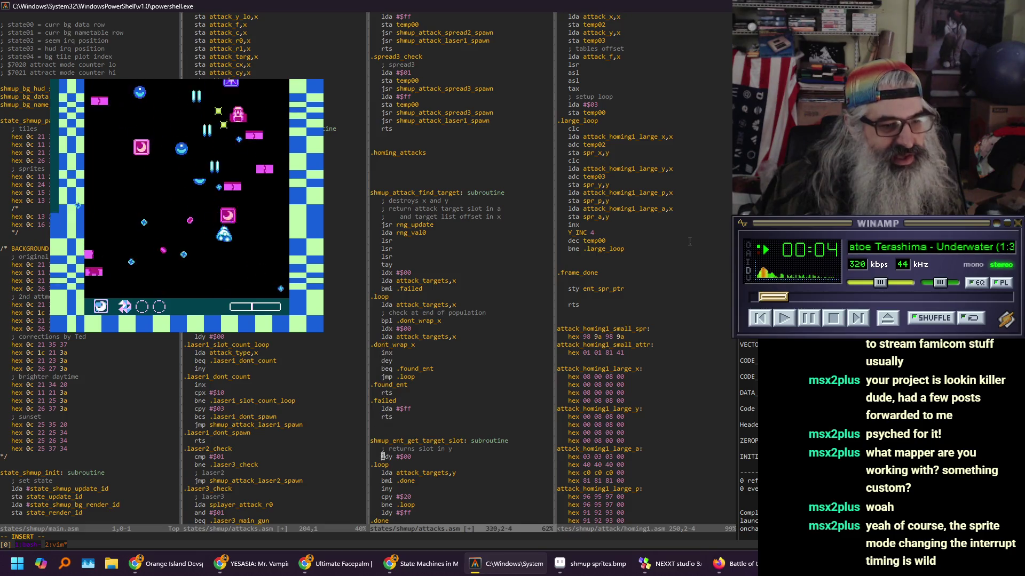
{"action": "key", "text": "Down"}
{"action": "key", "text": "Down"}
{"action": "key", "text": "Down"}
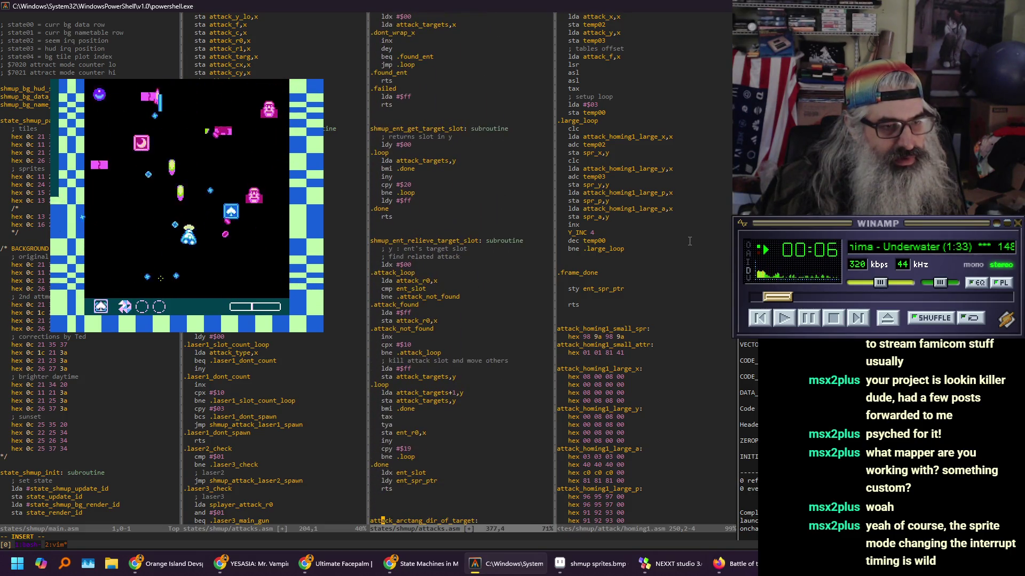
{"action": "key", "text": "Down"}
{"action": "key", "text": "Down"}
{"action": "key", "text": "Down"}
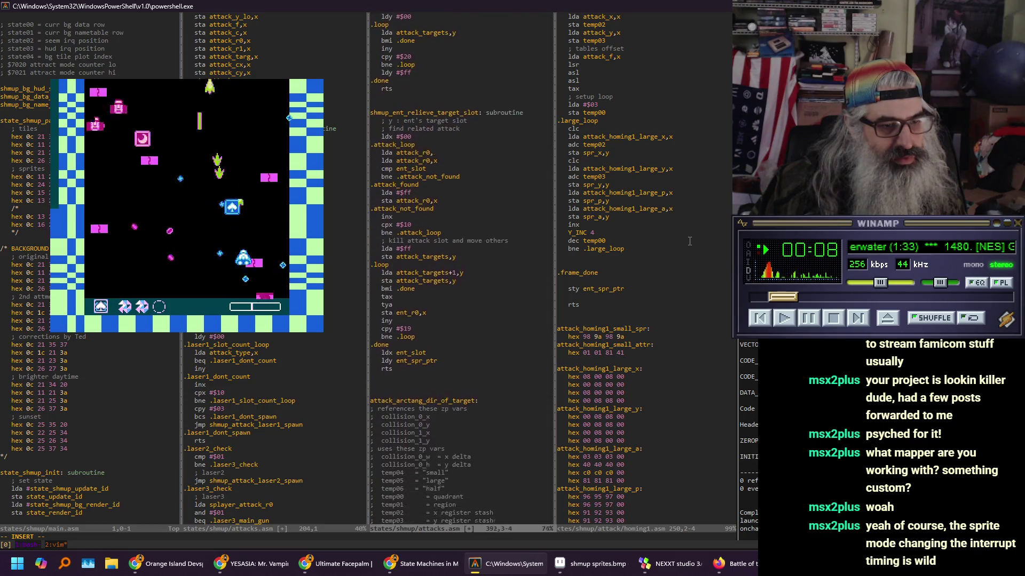
{"action": "key", "text": "Down"}
{"action": "key", "text": "Down"}
{"action": "key", "text": "Down"}
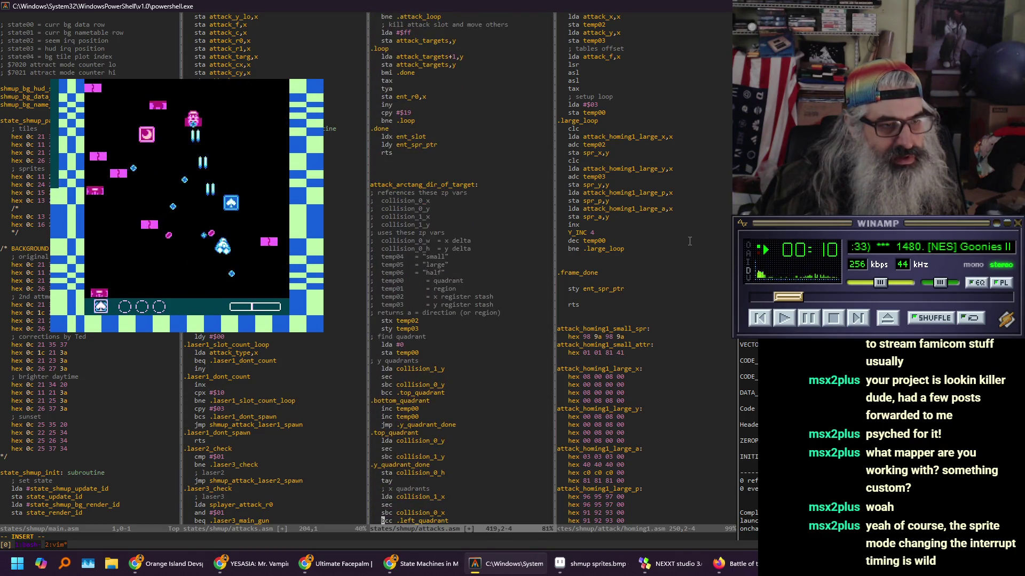
{"action": "key", "text": "ctrl+f"}
{"action": "key", "text": "ctrl+f"}
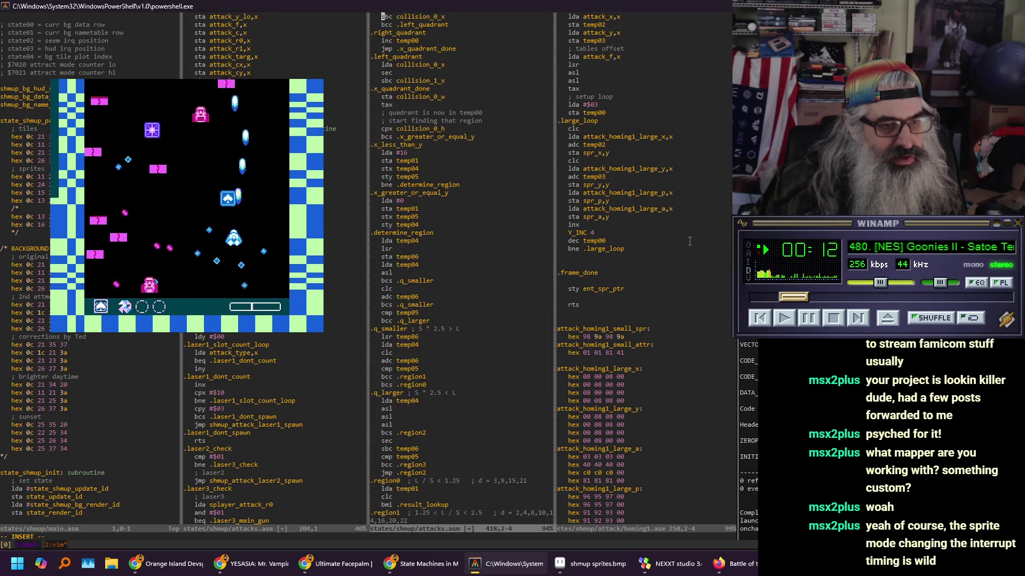
{"action": "key", "text": "ctrl+b"}
{"action": "key", "text": "ctrl+b"}
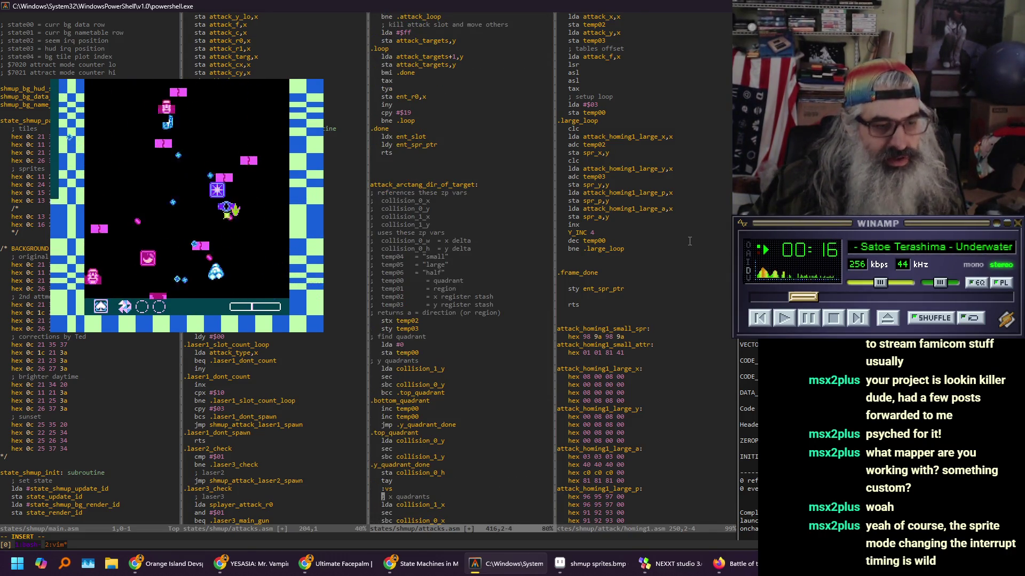
Undo the stray line, then open arctang.asm from the file browser and read through it
{"action": "key", "text": "Escape"}
{"action": "type", "text": "u"}
{"action": "type", "text": ":E"}
{"action": "key", "text": "Return"}
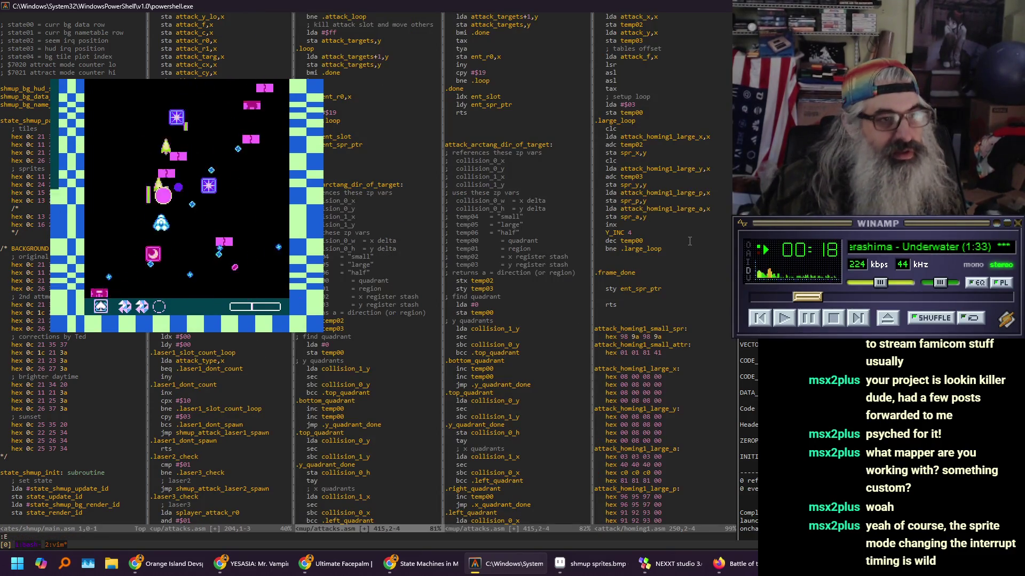
{"action": "key", "text": "j"}
{"action": "key", "text": "j"}
{"action": "key", "text": "j"}
{"action": "key", "text": "Return"}
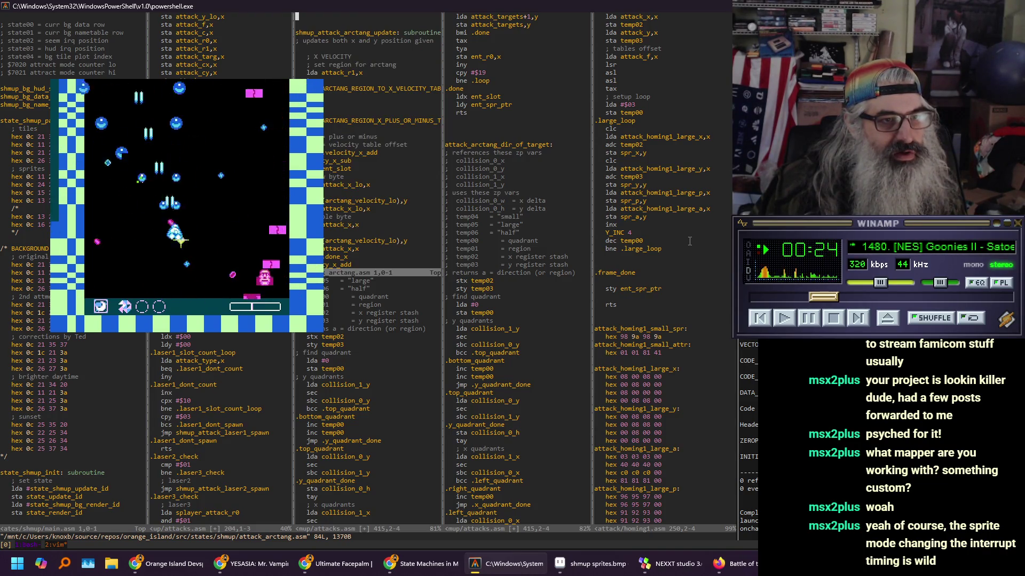
{"action": "key", "text": "ctrl+f"}
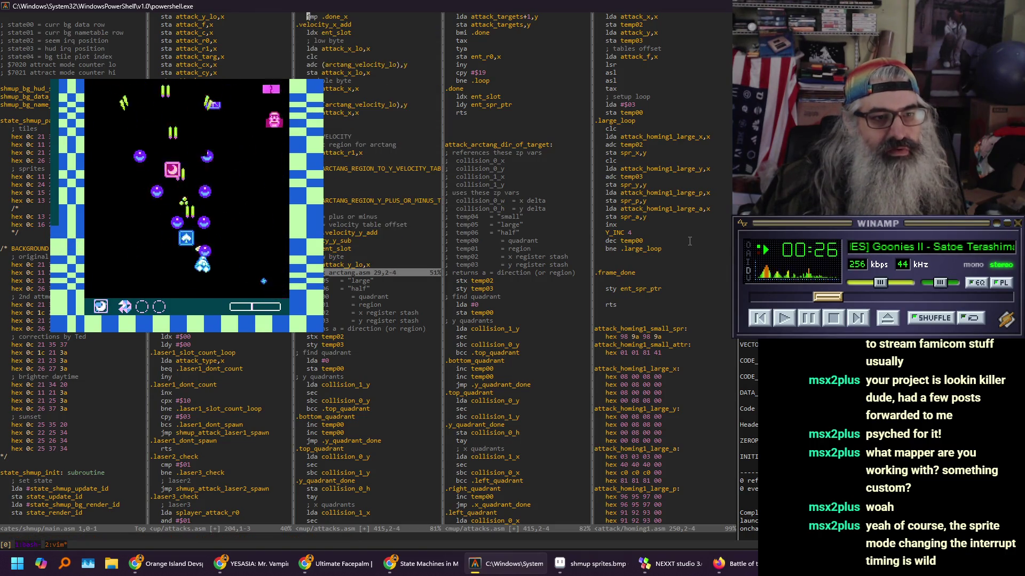
{"action": "key", "text": "ctrl+f"}
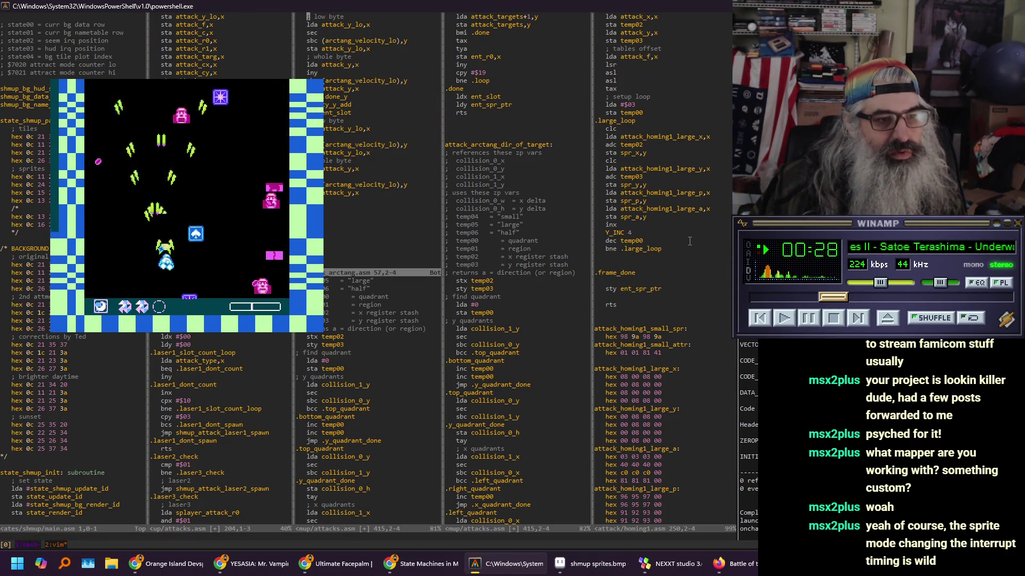
Close the arctang.asm split and save attacks.asm with :wq, closing its duplicate pane
{"action": "type", "text": ":q"}
{"action": "key", "text": "Return"}
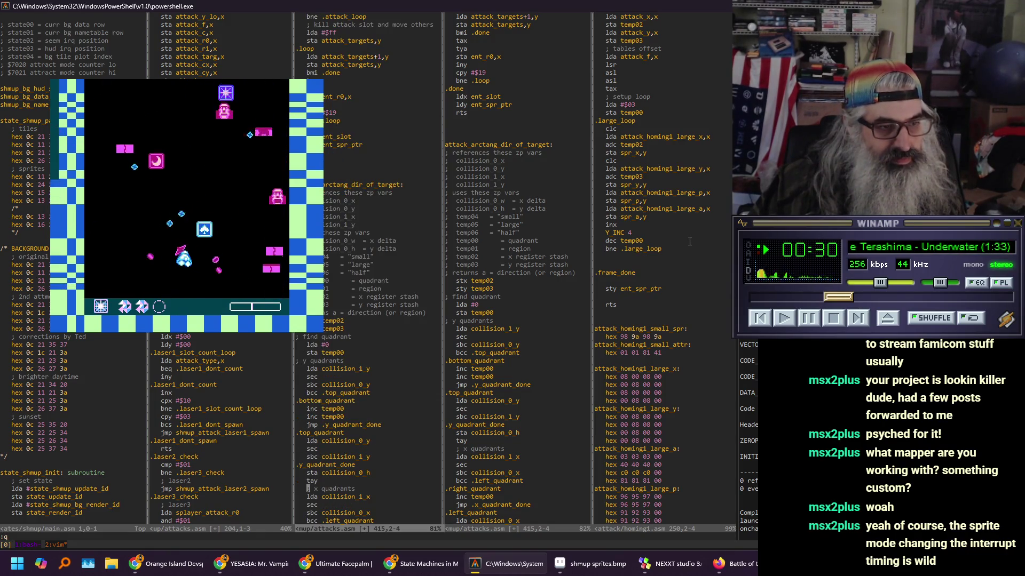
{"action": "type", "text": ":wq"}
{"action": "key", "text": "Return"}
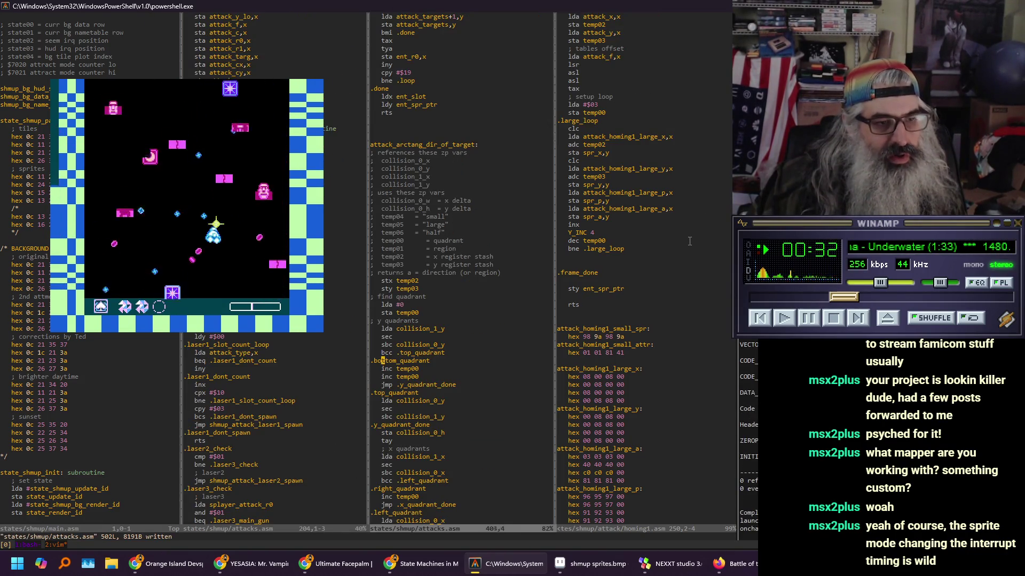
{"action": "key", "text": "ctrl+b"}
{"action": "key", "text": "ctrl+b"}
{"action": "key", "text": "ctrl+b"}
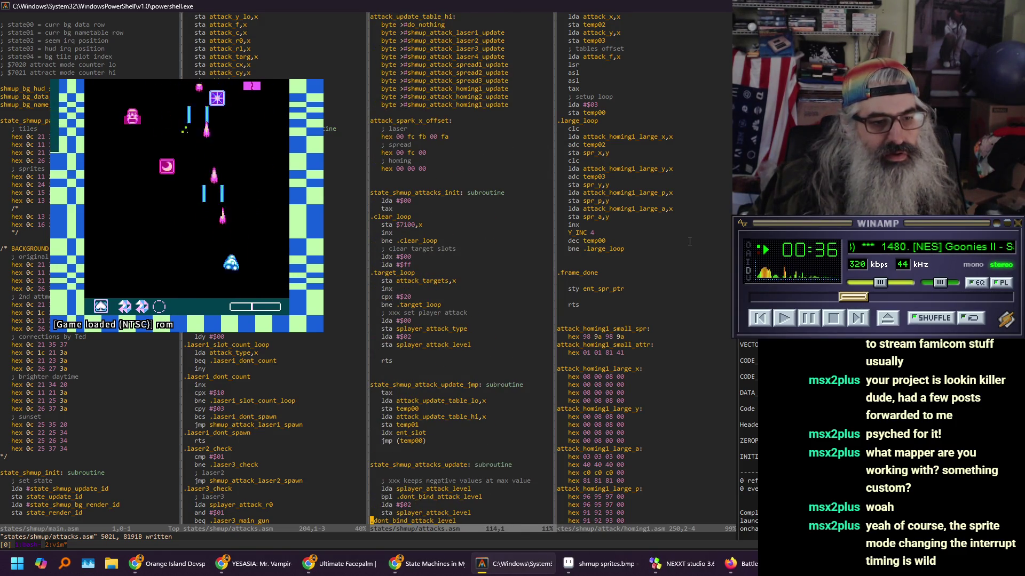
Scroll to the top of attacks.asm to show the attack type ids and update tables
{"action": "key", "text": "ctrl+b"}
{"action": "key", "text": "j"}
{"action": "key", "text": "j"}
{"action": "key", "text": "j"}
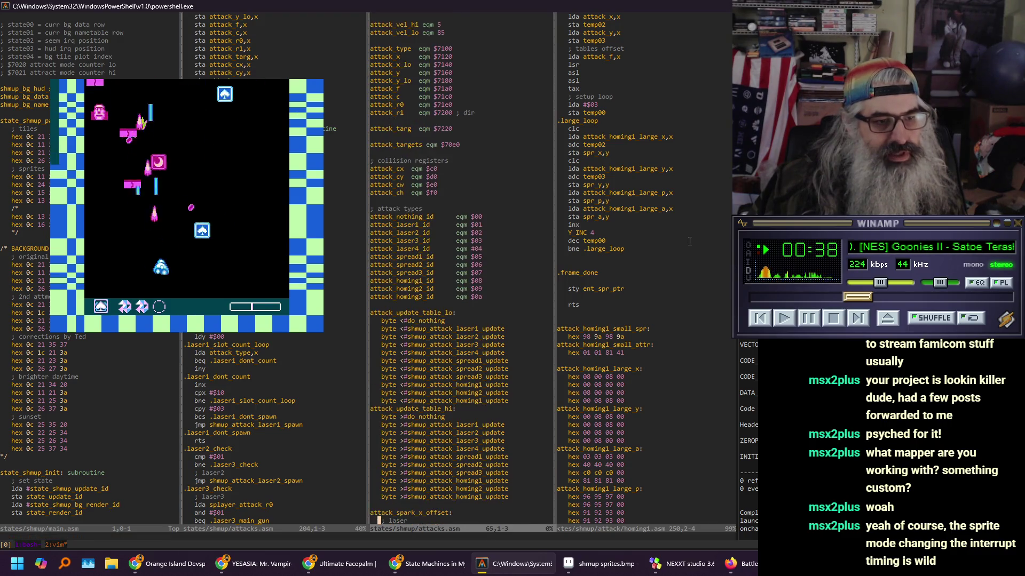
{"action": "key", "text": "k"}
{"action": "key", "text": "k"}
{"action": "key", "text": "k"}
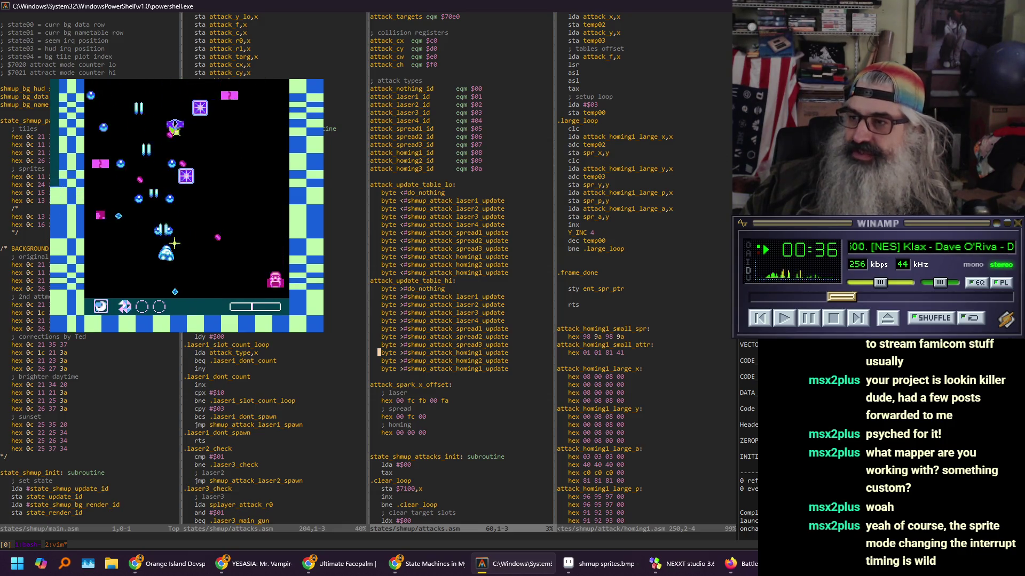
Return to attacks.asm and scroll down through the laser, spread and homing spawn code
{"action": "key", "text": "alt+Tab"}
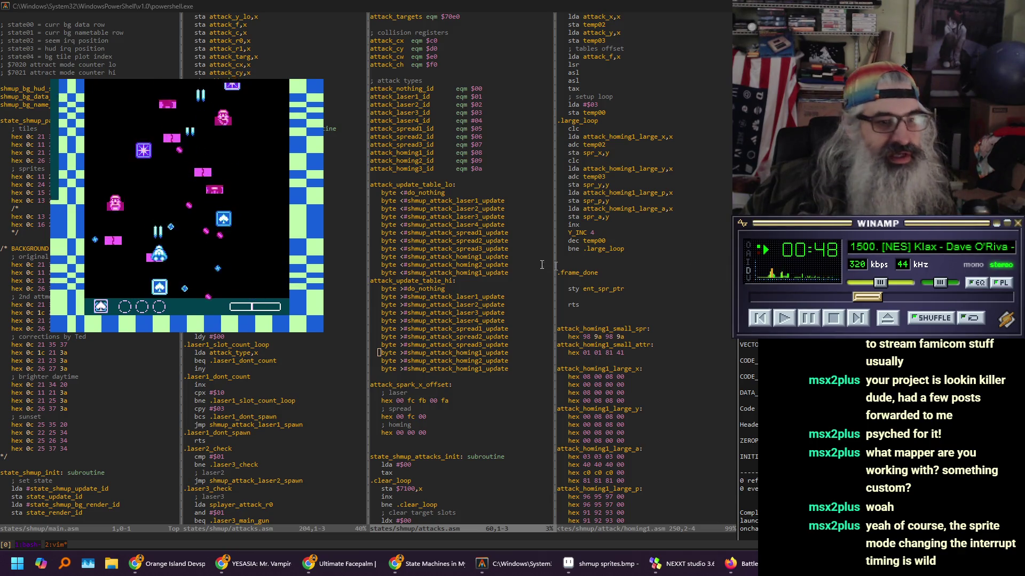
{"action": "left_click", "coordinate": [480, 264]}
{"action": "key", "text": "j"}
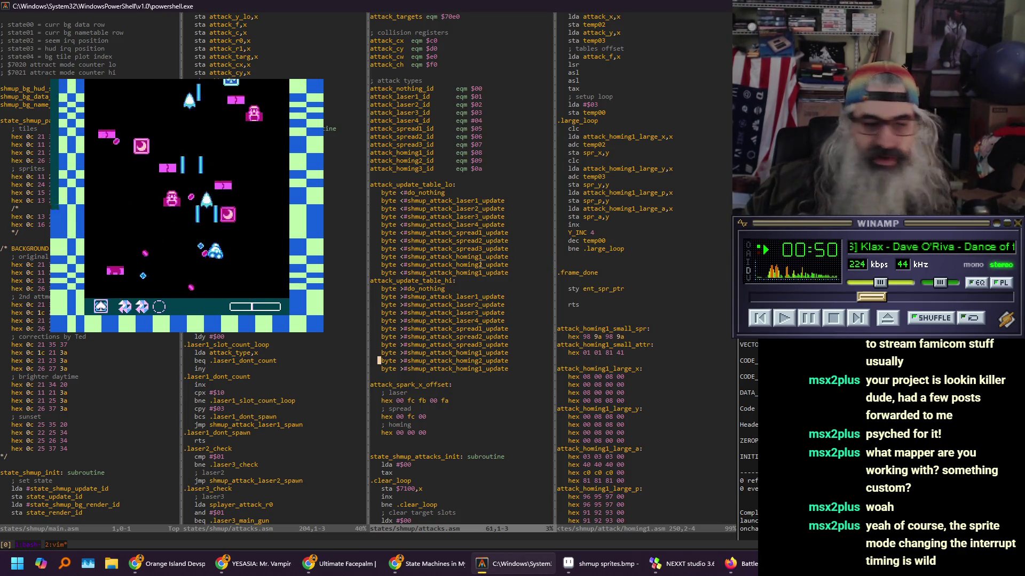
{"action": "key", "text": "j"}
{"action": "key", "text": "j"}
{"action": "key", "text": "j"}
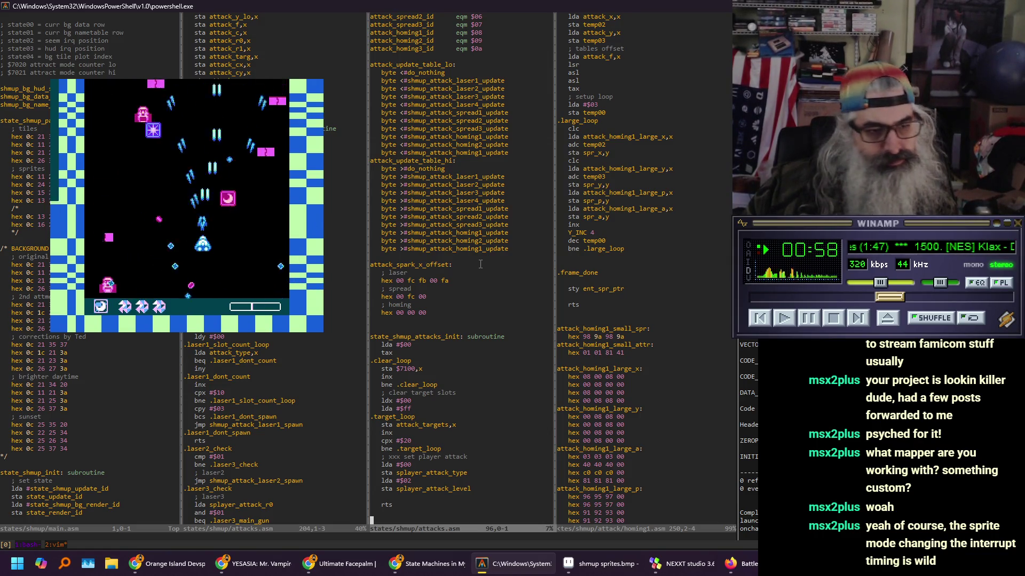
{"action": "key", "text": "j"}
{"action": "key", "text": "j"}
{"action": "key", "text": "j"}
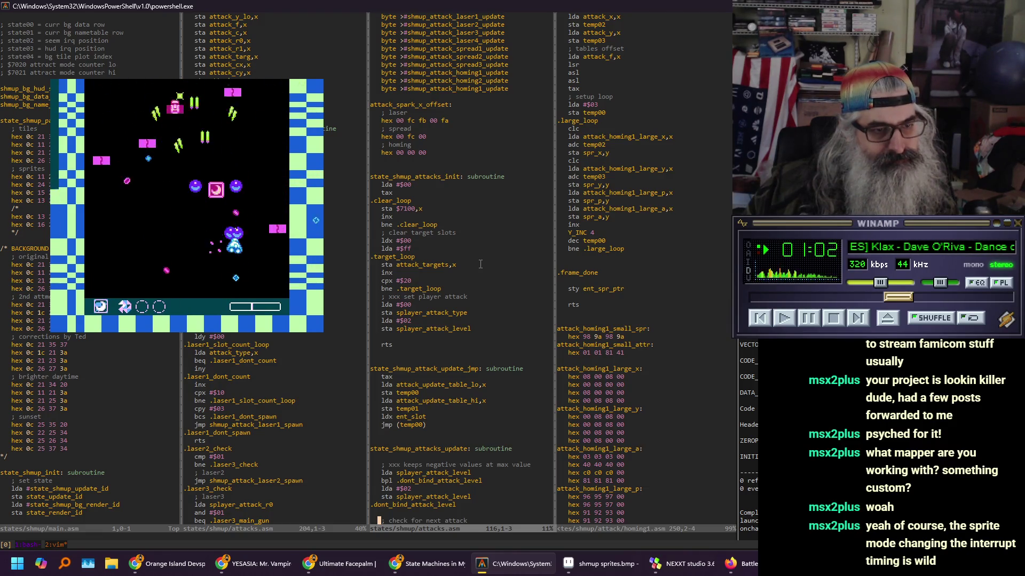
{"action": "scroll", "coordinate": [480, 264], "scroll_direction": "down", "scroll_amount": 8}
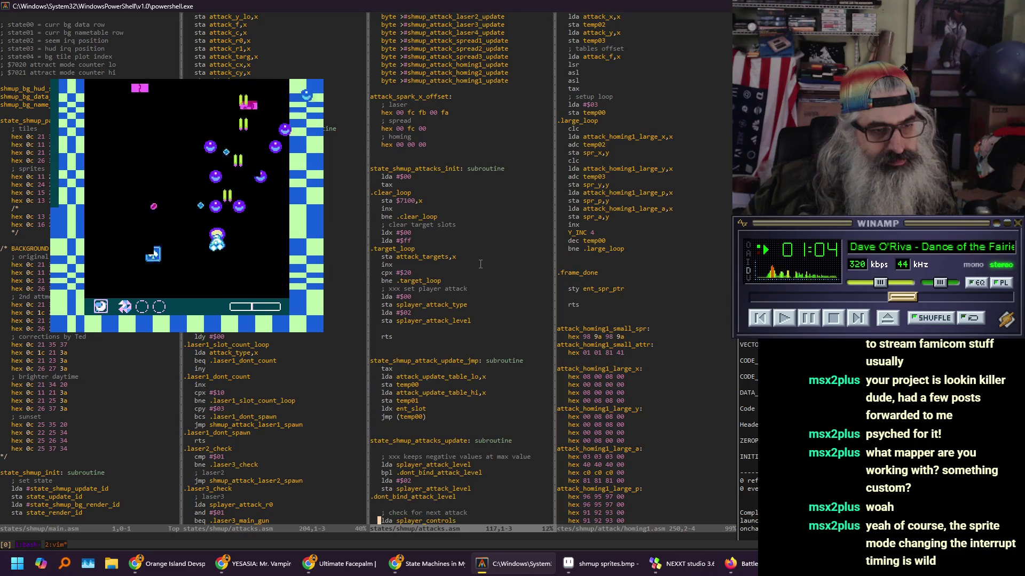
{"action": "scroll", "coordinate": [480, 264], "scroll_direction": "down", "scroll_amount": 10}
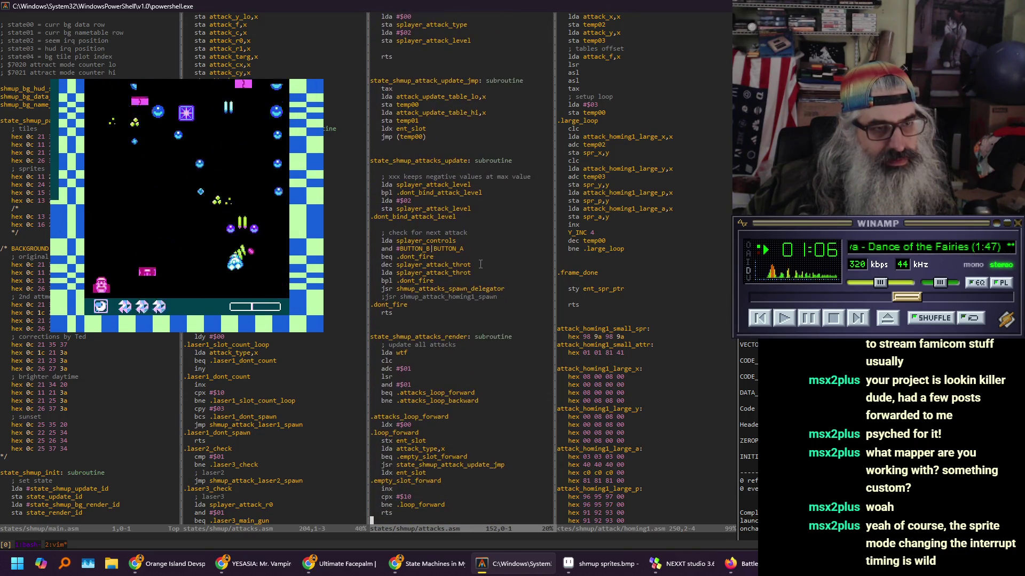
{"action": "scroll", "coordinate": [480, 264], "scroll_direction": "down", "scroll_amount": 20}
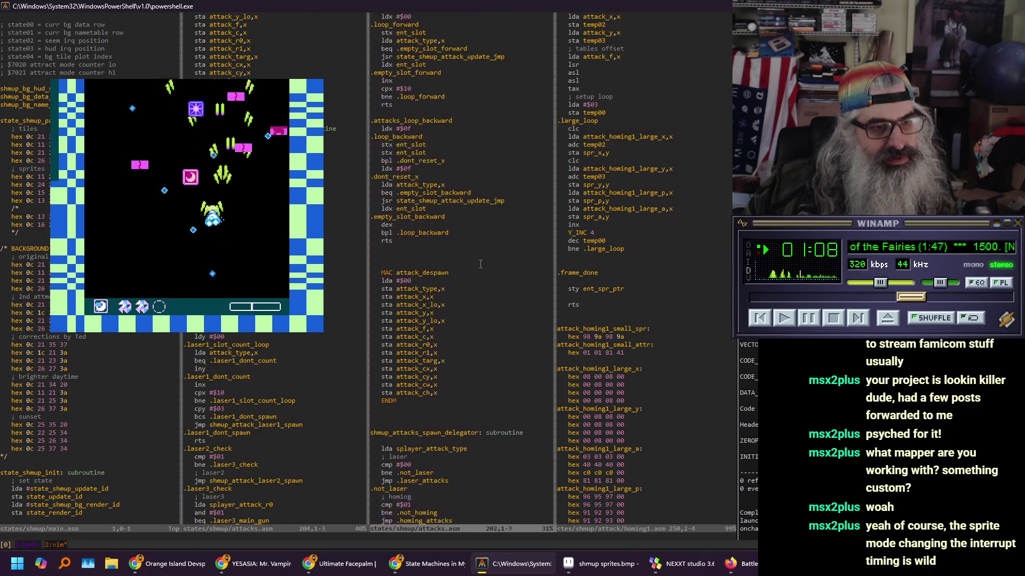
{"action": "scroll", "coordinate": [480, 264], "scroll_direction": "down", "scroll_amount": 6}
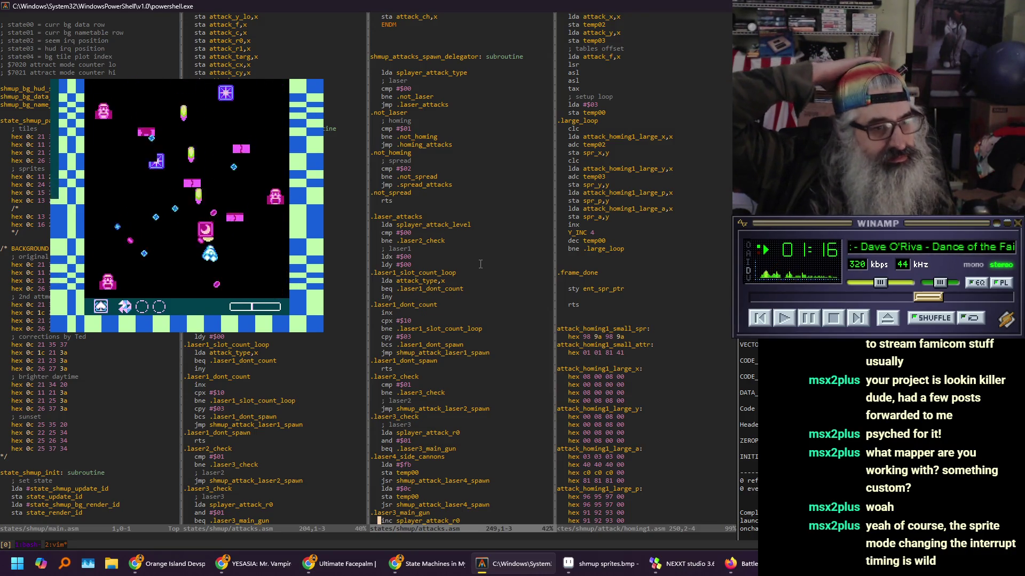
{"action": "key", "text": "j"}
{"action": "key", "text": "j"}
{"action": "key", "text": "j"}
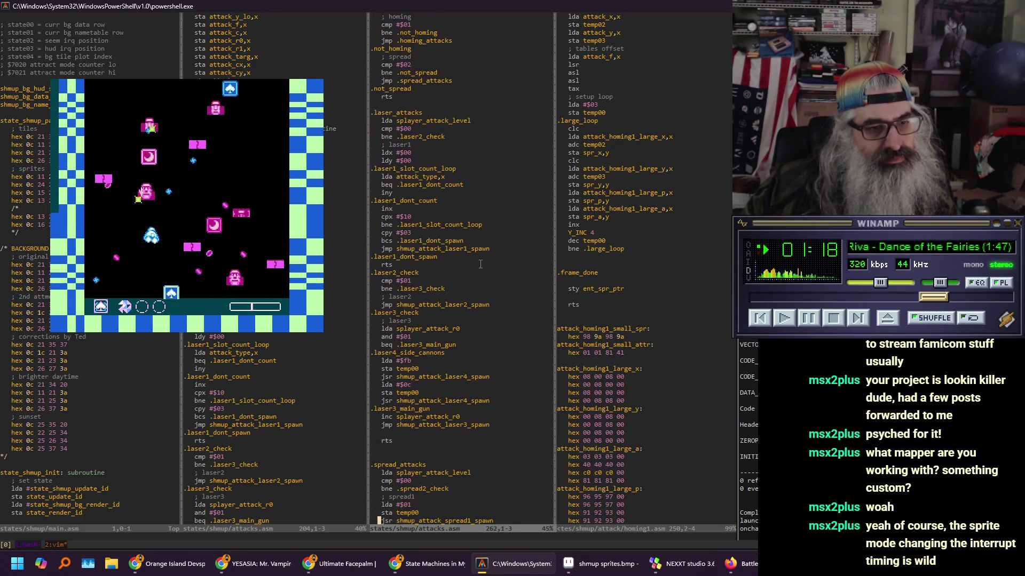
{"action": "key", "text": "j"}
{"action": "key", "text": "j"}
{"action": "key", "text": "j"}
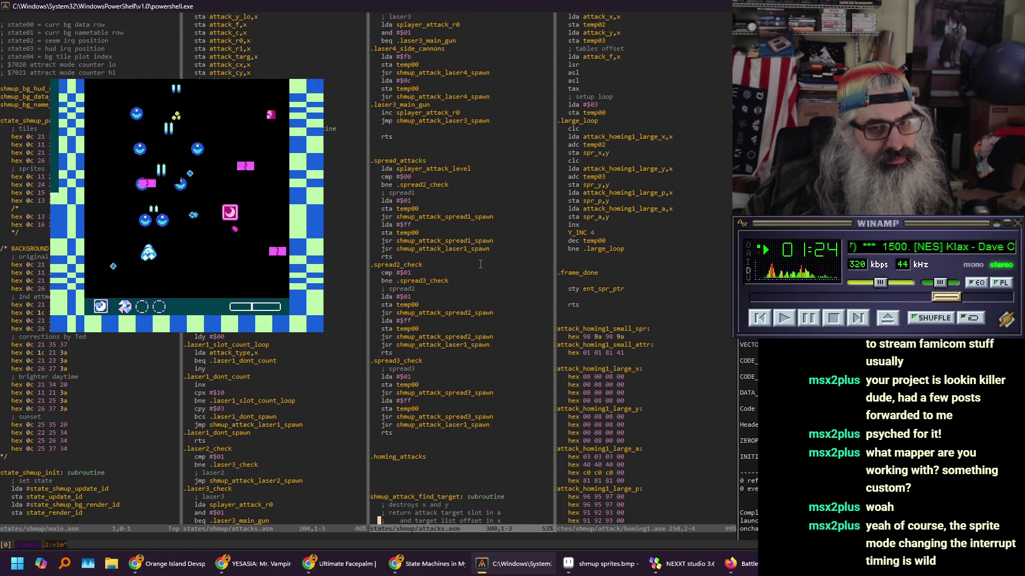
Paste a 'jsr shmup_attack_laser1_spawn' line right under the shmup_attacks_spawn_delegator label
{"action": "key", "text": "k"}
{"action": "key", "text": "k"}
{"action": "key", "text": "k"}
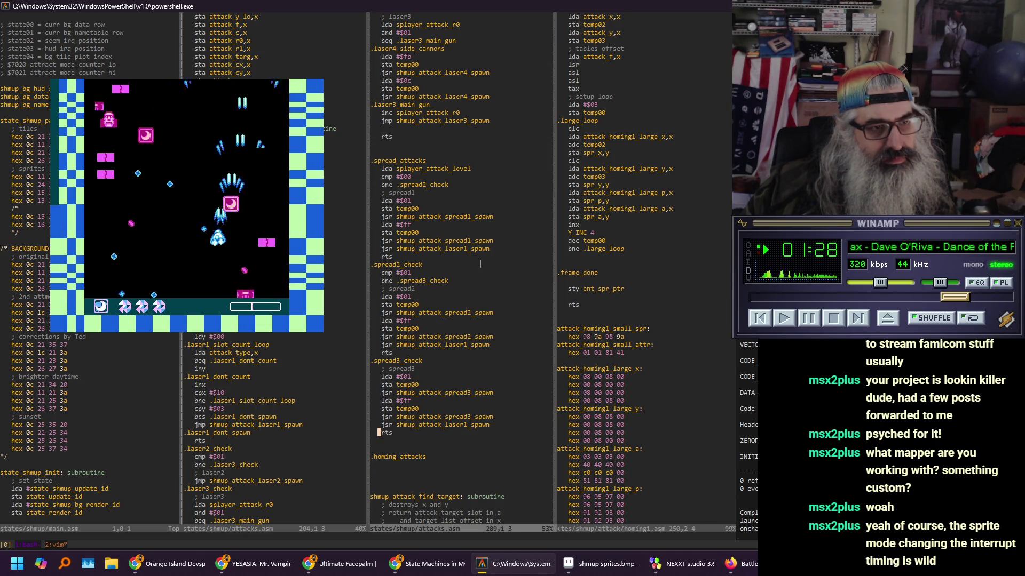
{"action": "key", "text": "k"}
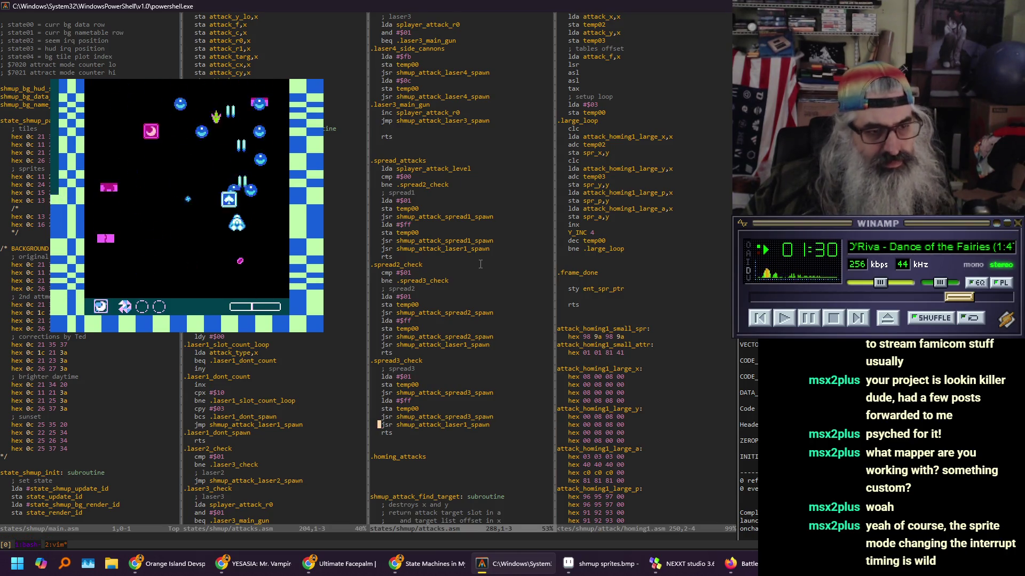
{"action": "key", "text": "ctrl+o"}
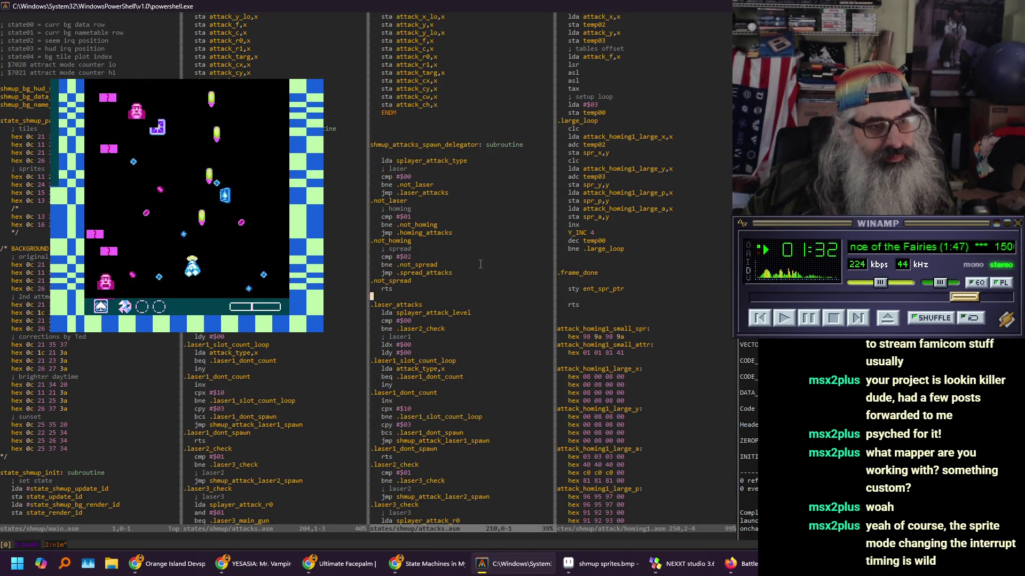
{"action": "key", "text": "ctrl+o"}
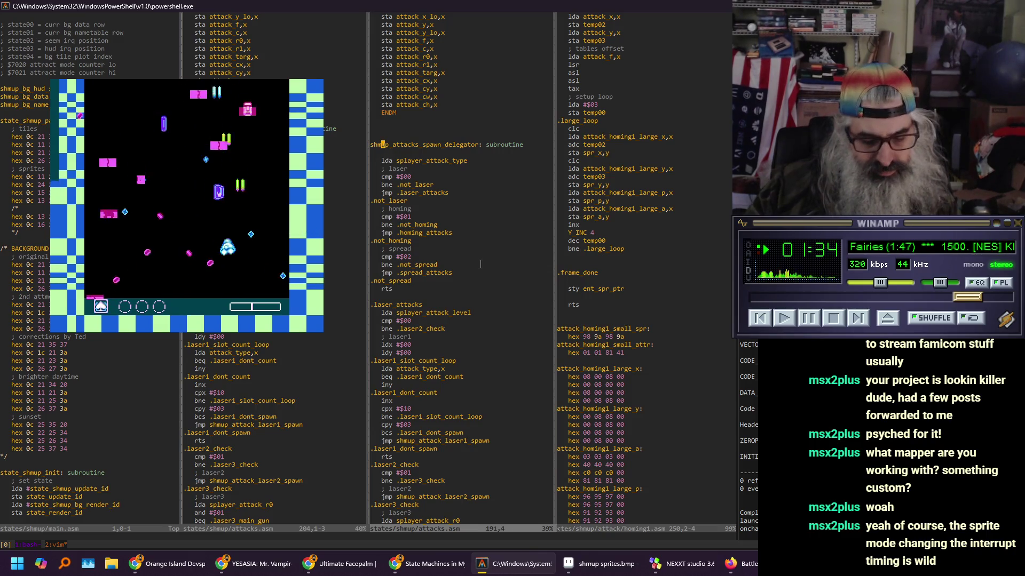
{"action": "key", "text": "p"}
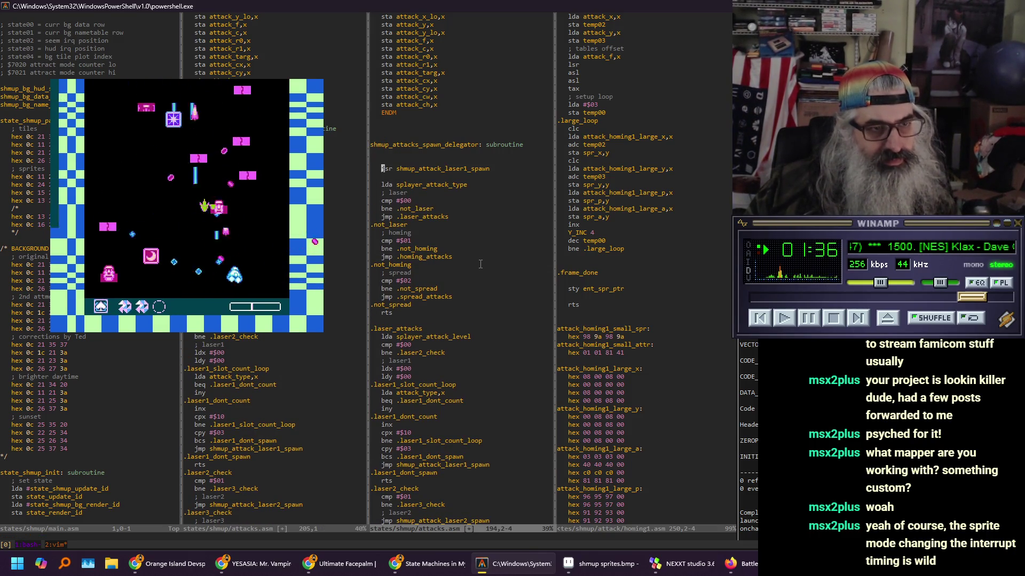
Add an rts line after the delegator's jsr call and save attacks.asm
{"action": "type", "text": "orts"}
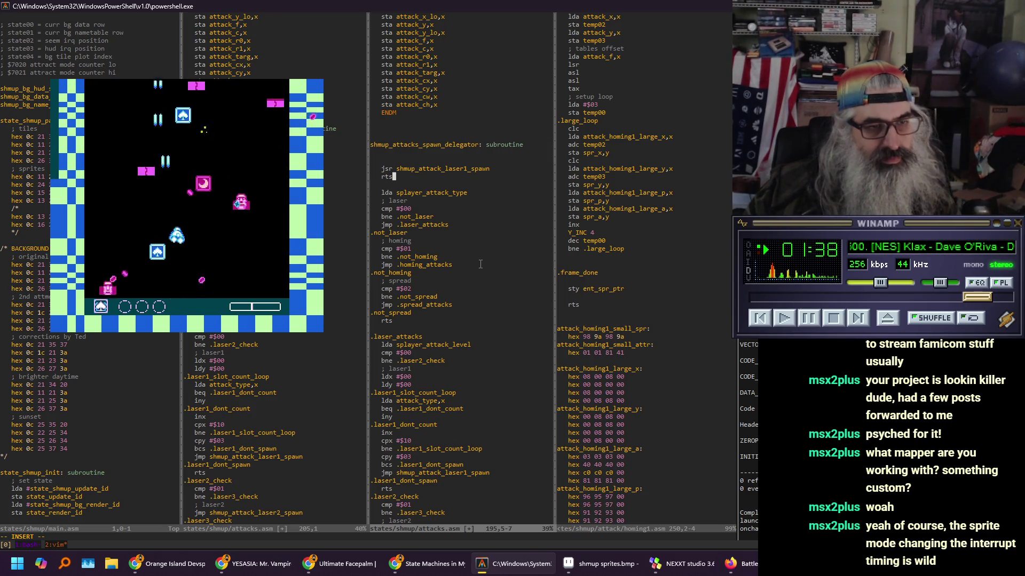
{"action": "key", "text": "Right"}
{"action": "key", "text": "Right"}
{"action": "key", "text": "Right"}
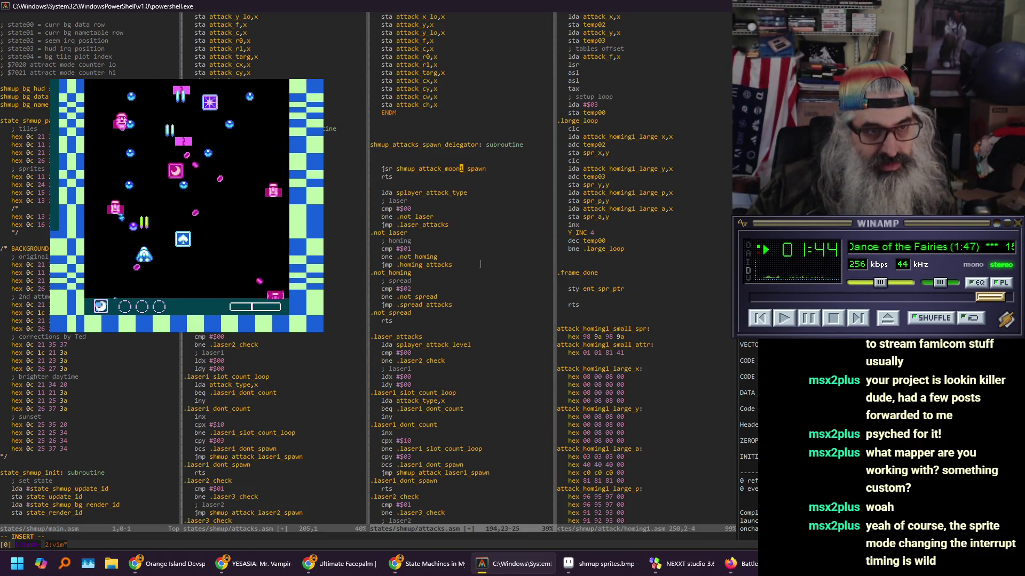
{"action": "key", "text": "Escape"}
{"action": "type", "text": ":w"}
{"action": "key", "text": "Return"}
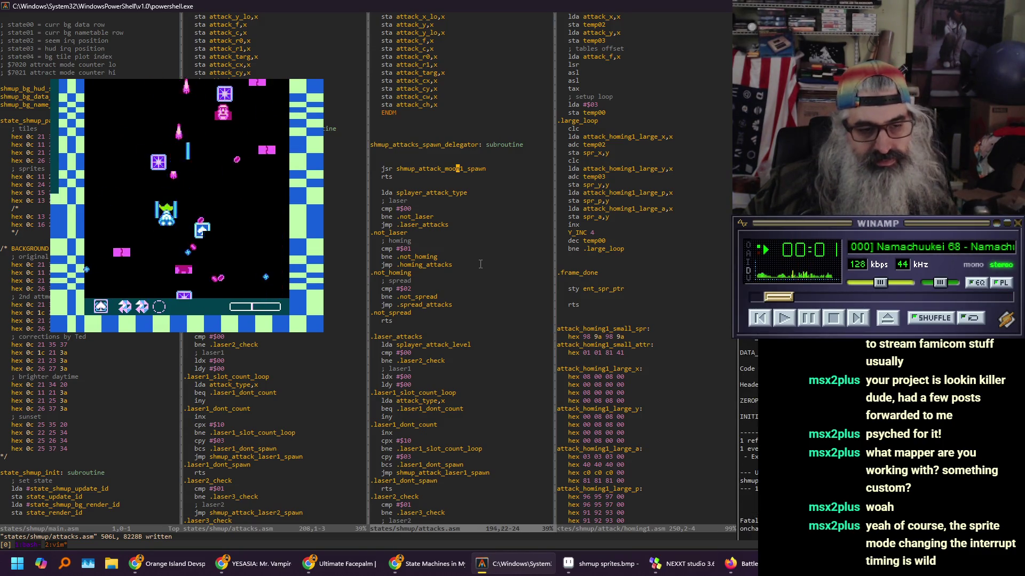
Rename the delegator's call to shmup_attack_homing1_spawn and save attacks.asm
{"action": "key", "text": "ctrl+w"}
{"action": "key", "text": "l"}
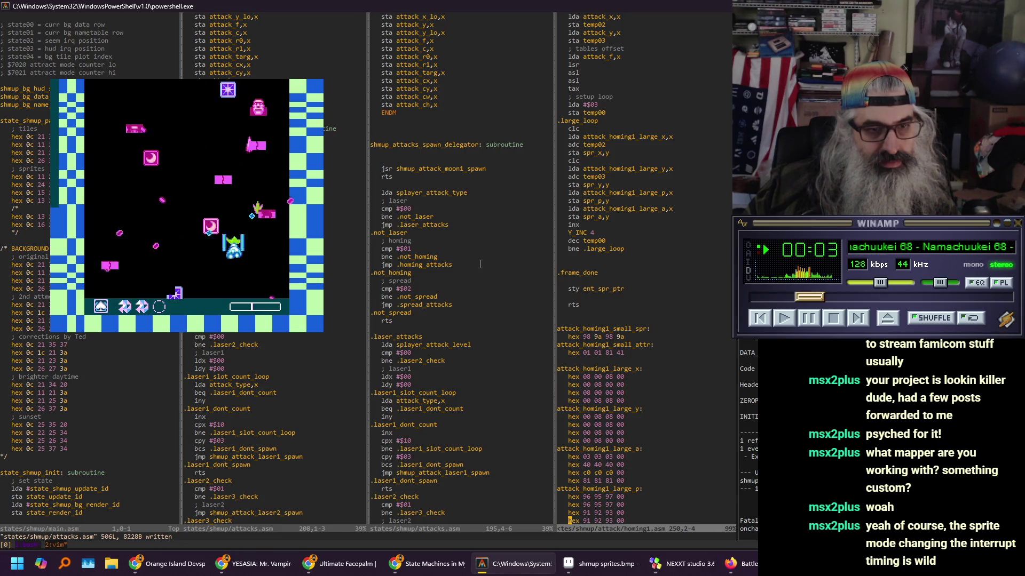
{"action": "key", "text": "ctrl+w"}
{"action": "key", "text": "h"}
{"action": "key", "text": "k"}
{"action": "key", "text": "h"}
{"action": "key", "text": "c"}
{"action": "key", "text": "t"}
{"action": "key", "text": "underscore"}
{"action": "type", "text": "homing1"}
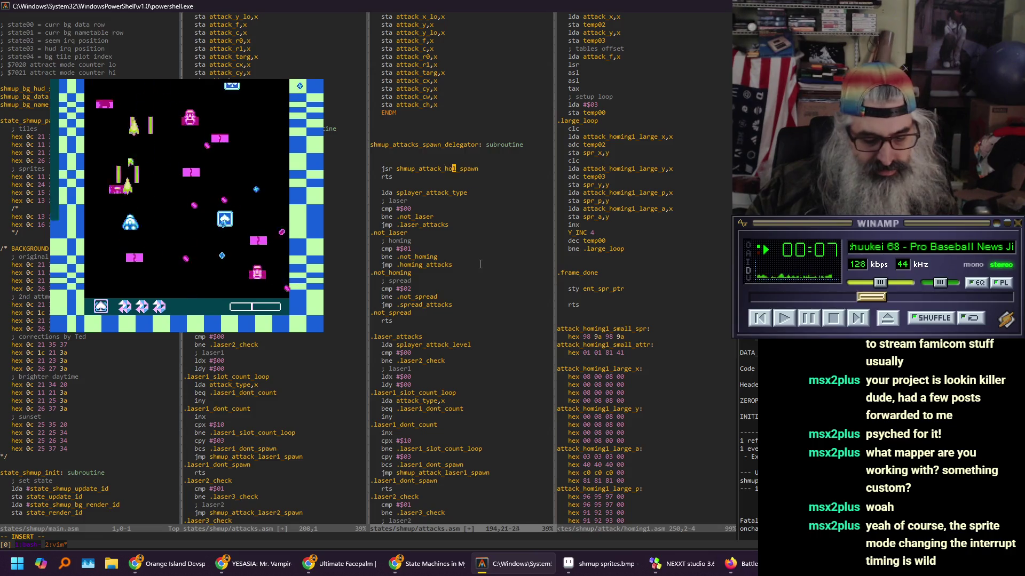
{"action": "key", "text": "Escape"}
{"action": "type", "text": ":w"}
{"action": "key", "text": "Return"}
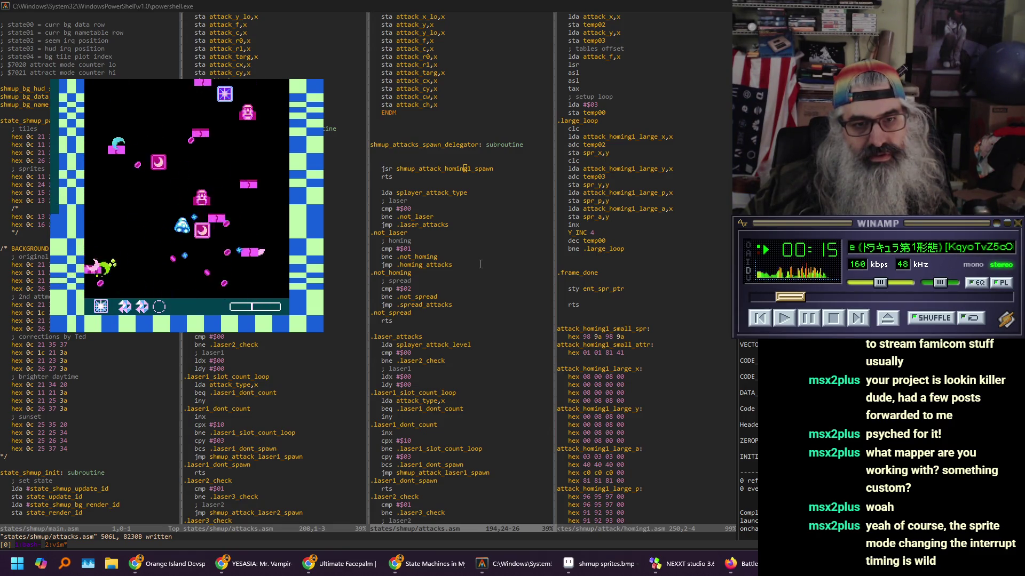
Change the call to shmup_attack_homing2_spawn, save, and start splitting the homing1.asm pane
{"action": "left_click", "coordinate": [481, 264]}
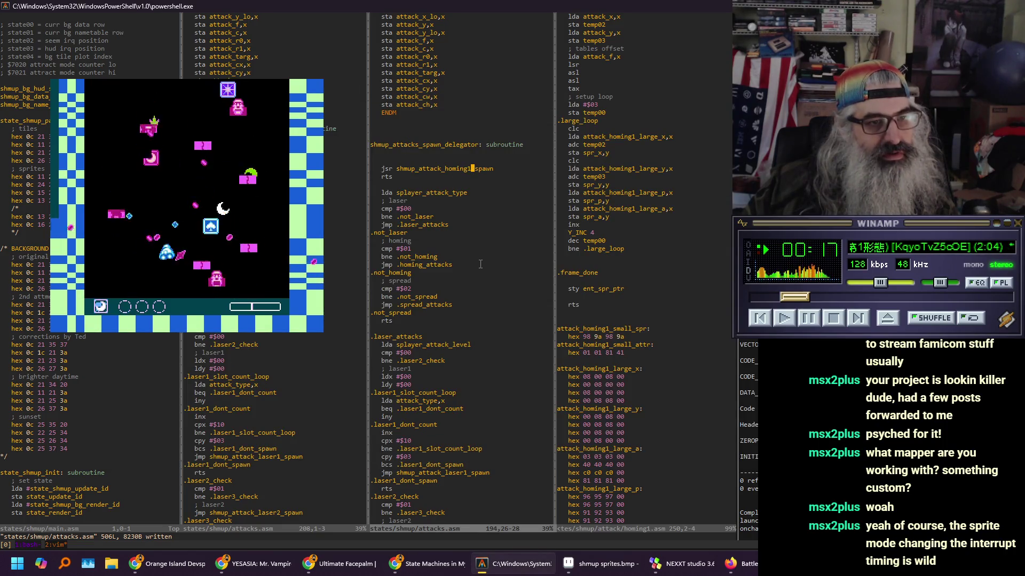
{"action": "type", "text": "r2"}
{"action": "key", "text": "Escape"}
{"action": "type", "text": ":w"}
{"action": "key", "text": "Return"}
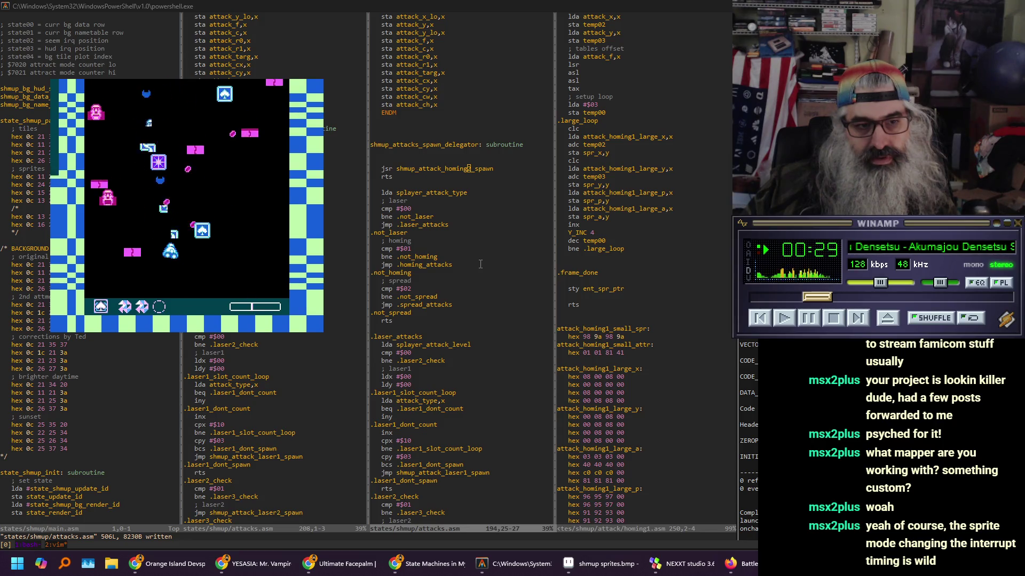
{"action": "key", "text": "alt+Tab"}
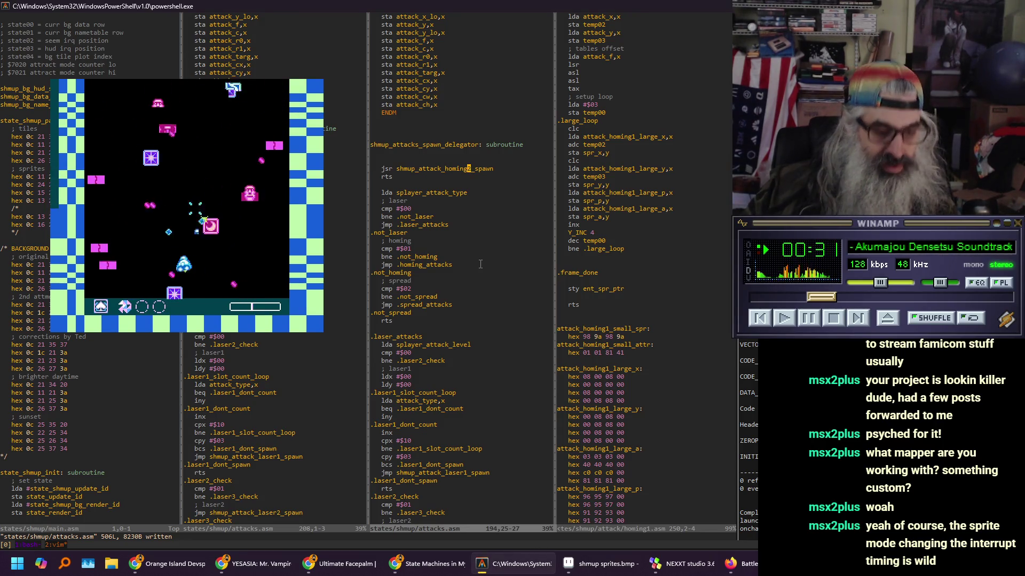
{"action": "key", "text": "ctrl+w"}
Open homing2.asm in a new side-by-side pane via the :E file browser
{"action": "type", "text": "v"}
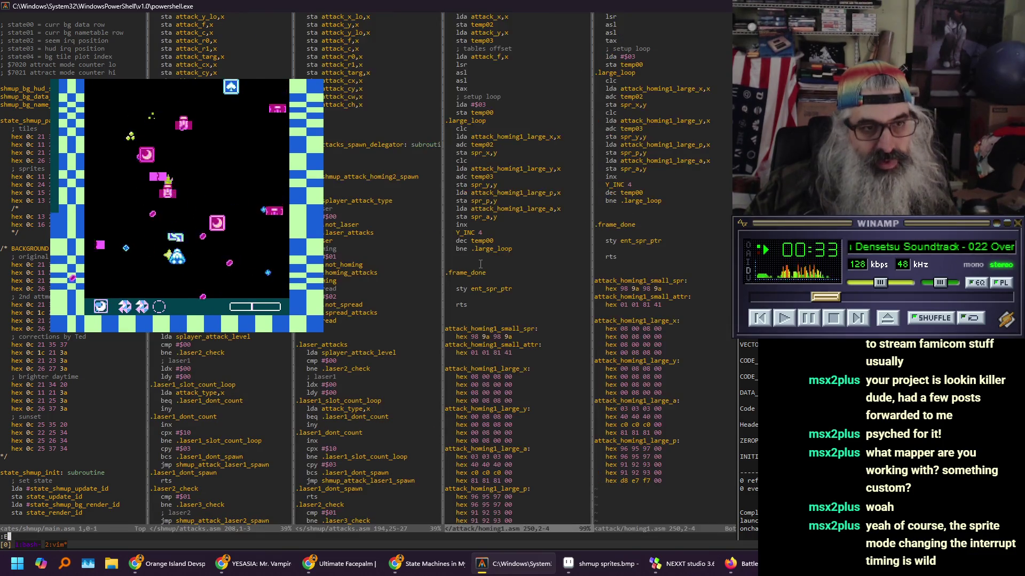
{"action": "type", "text": ":E"}
{"action": "key", "text": "Return"}
{"action": "key", "text": "j"}
{"action": "key", "text": "j"}
{"action": "key", "text": "j"}
{"action": "key", "text": "k"}
{"action": "key", "text": "k"}
{"action": "key", "text": "k"}
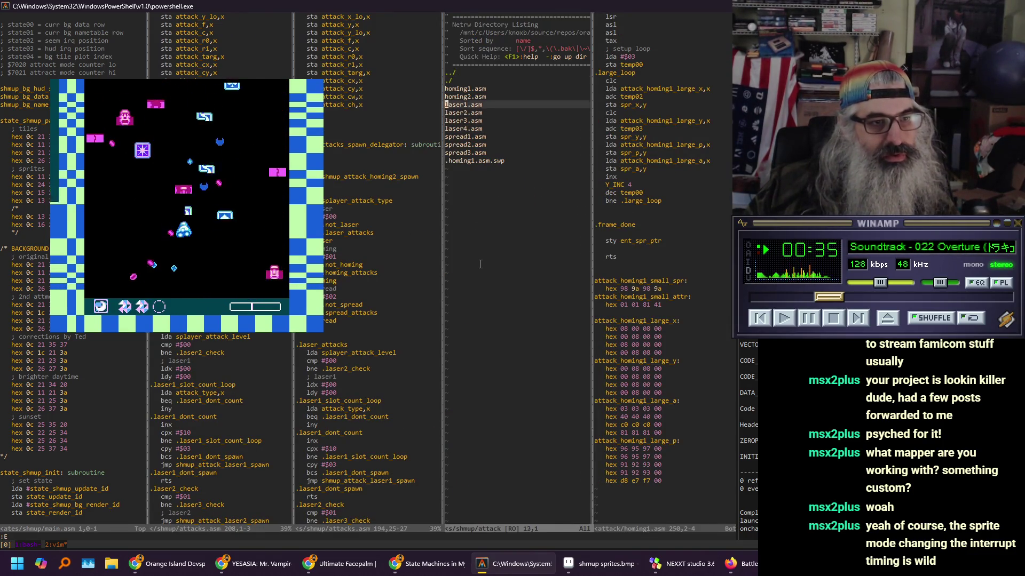
{"action": "key", "text": "Return"}
Read through homing2.asm's update and frame-drawing code, then bring up Mesen's CHR Viewer
{"action": "key", "text": "j"}
{"action": "key", "text": "j"}
{"action": "key", "text": "j"}
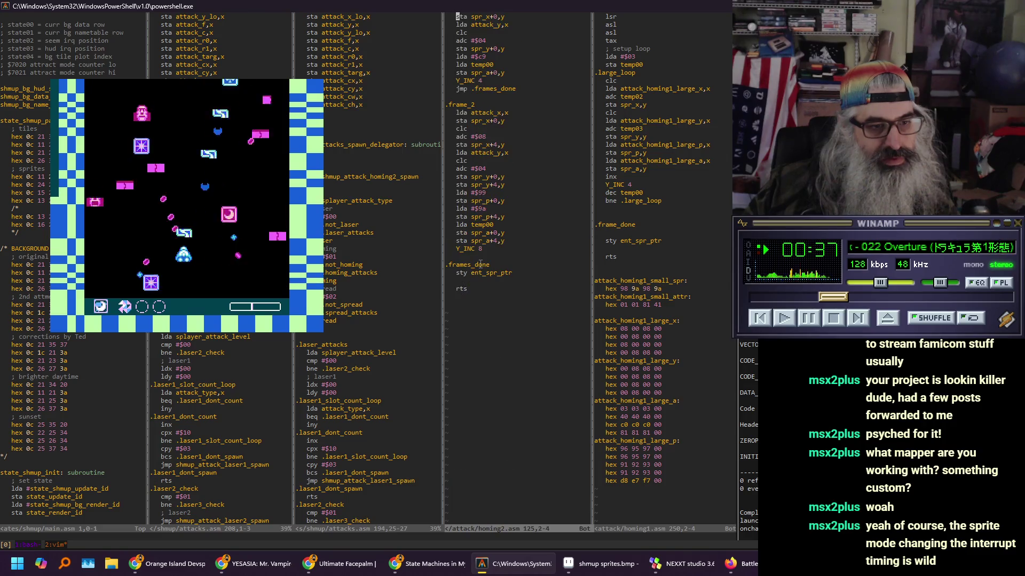
{"action": "key", "text": "ctrl+b"}
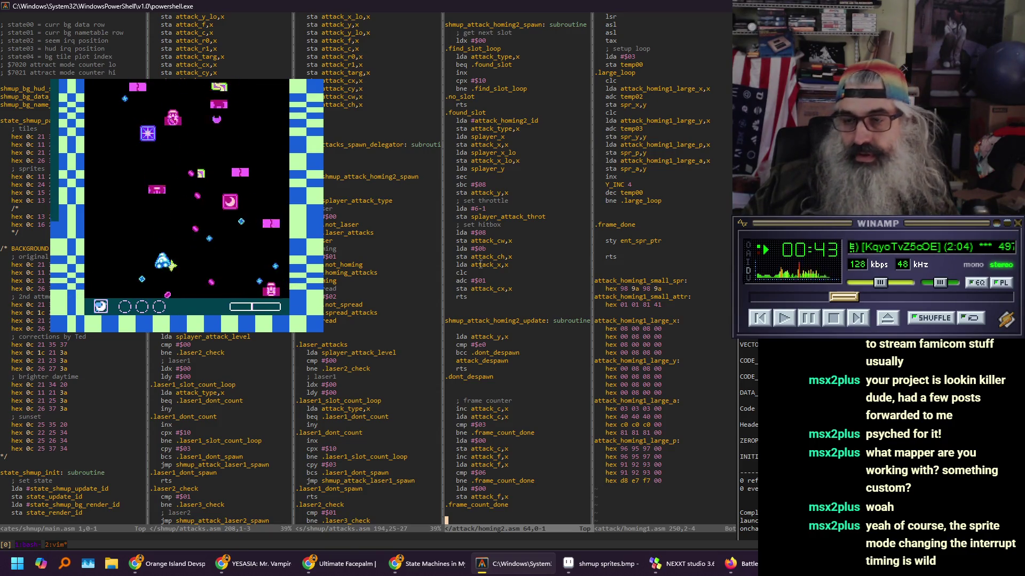
{"action": "key", "text": "j"}
{"action": "key", "text": "j"}
{"action": "key", "text": "j"}
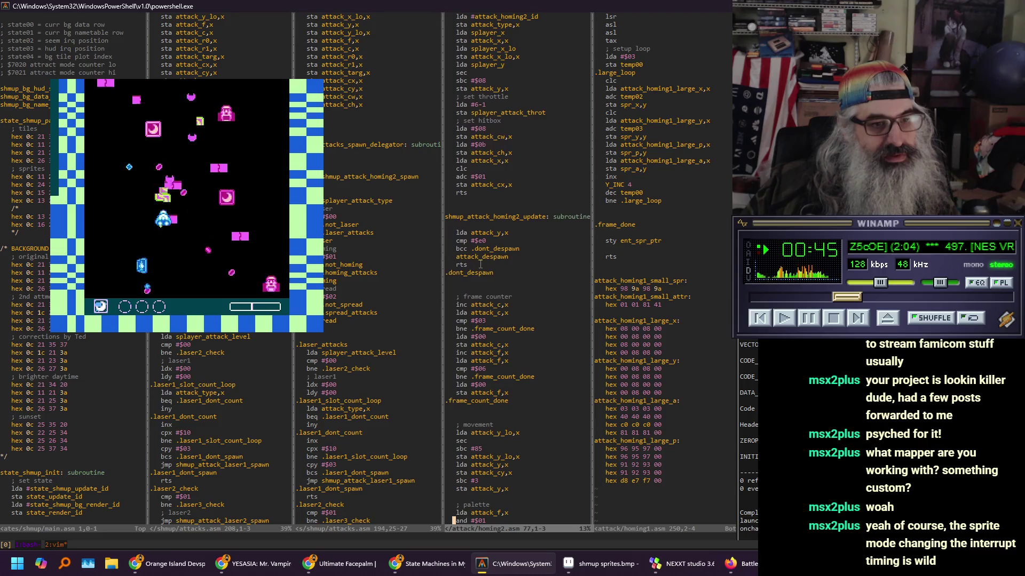
{"action": "key", "text": "j"}
{"action": "key", "text": "j"}
{"action": "key", "text": "j"}
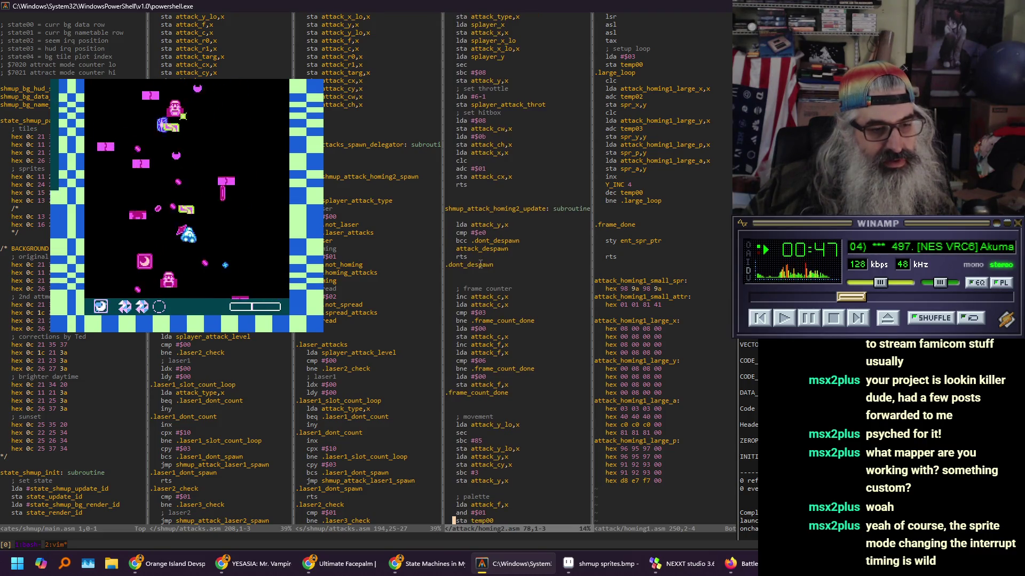
{"action": "key", "text": "j"}
{"action": "key", "text": "j"}
{"action": "key", "text": "j"}
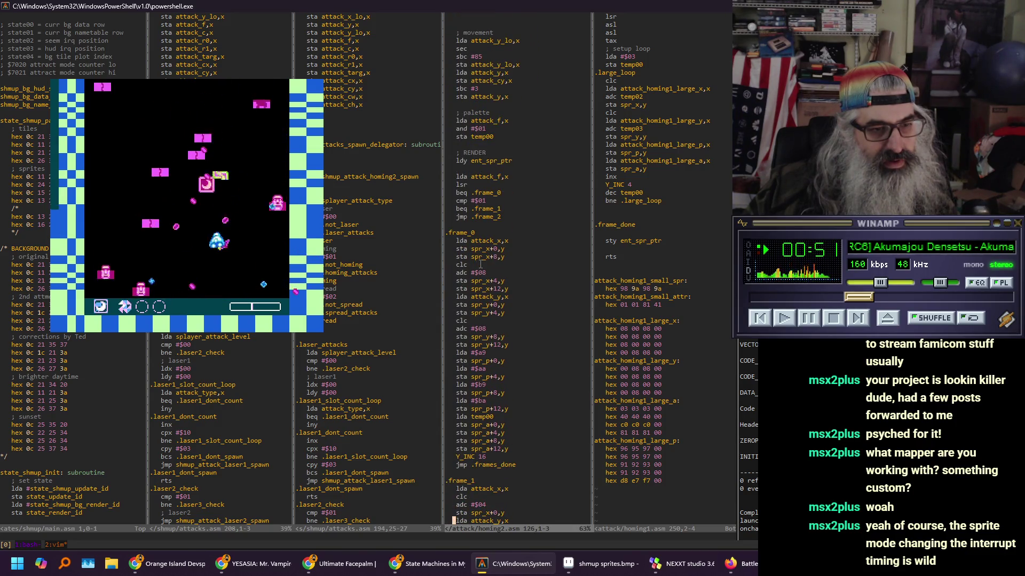
{"action": "key", "text": "ctrl+f"}
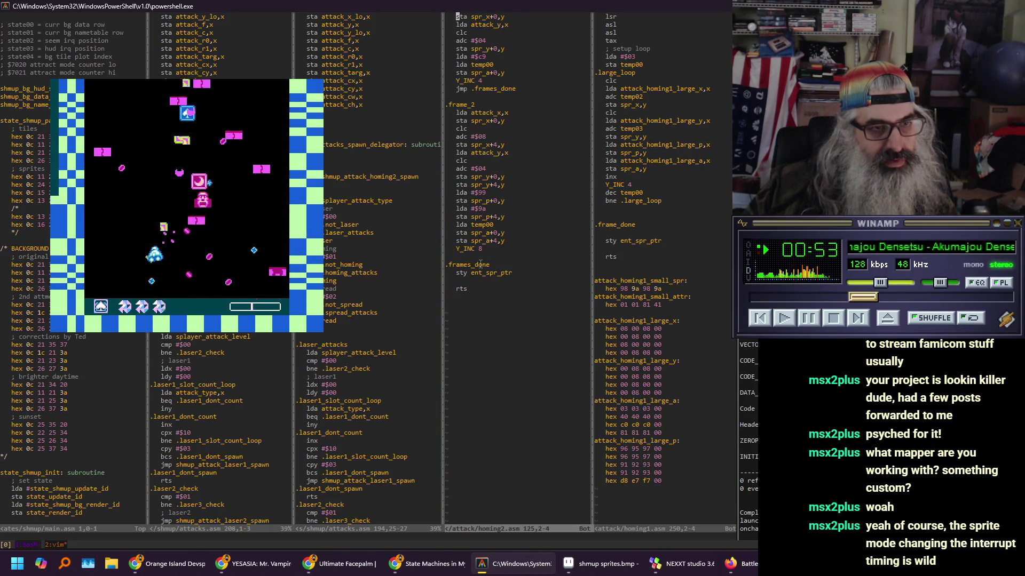
{"action": "key", "text": "k"}
{"action": "key", "text": "k"}
{"action": "key", "text": "k"}
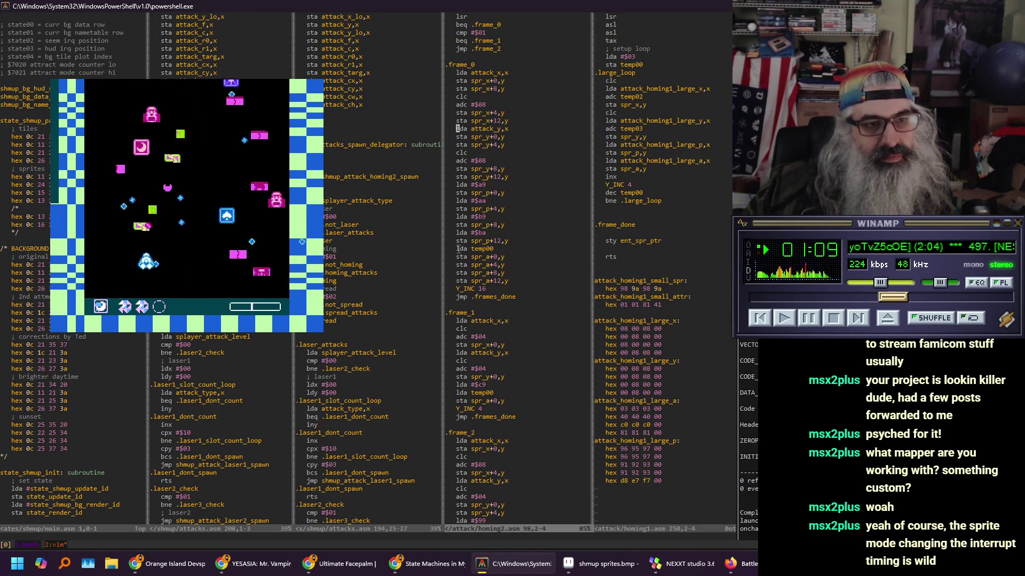
{"action": "key", "text": "ctrl+p"}
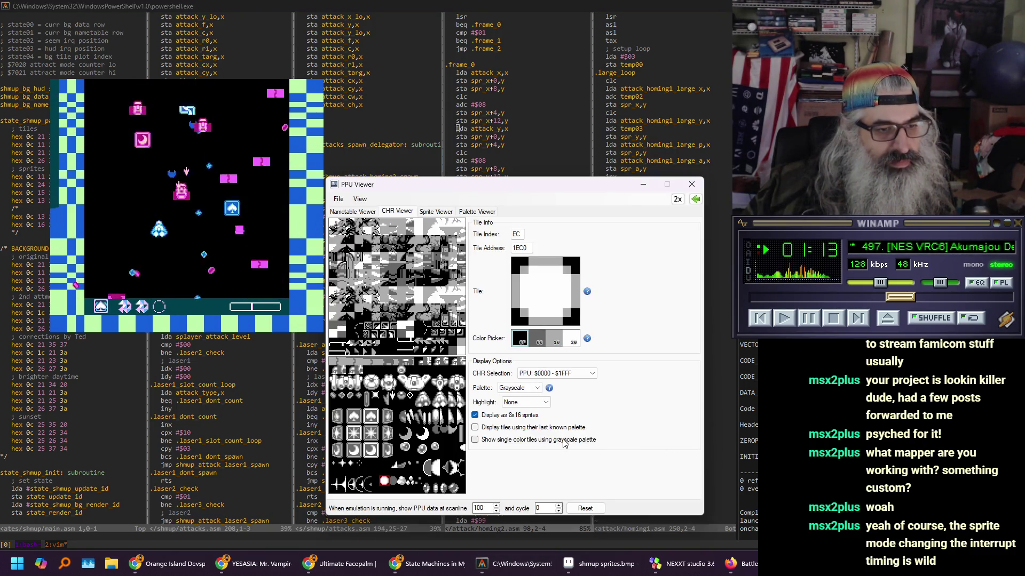
Inspect a sprite tile's pattern in the CHR Viewer, then bring up Construct's bubble Animations Editor
{"action": "left_click", "coordinate": [408, 451]}
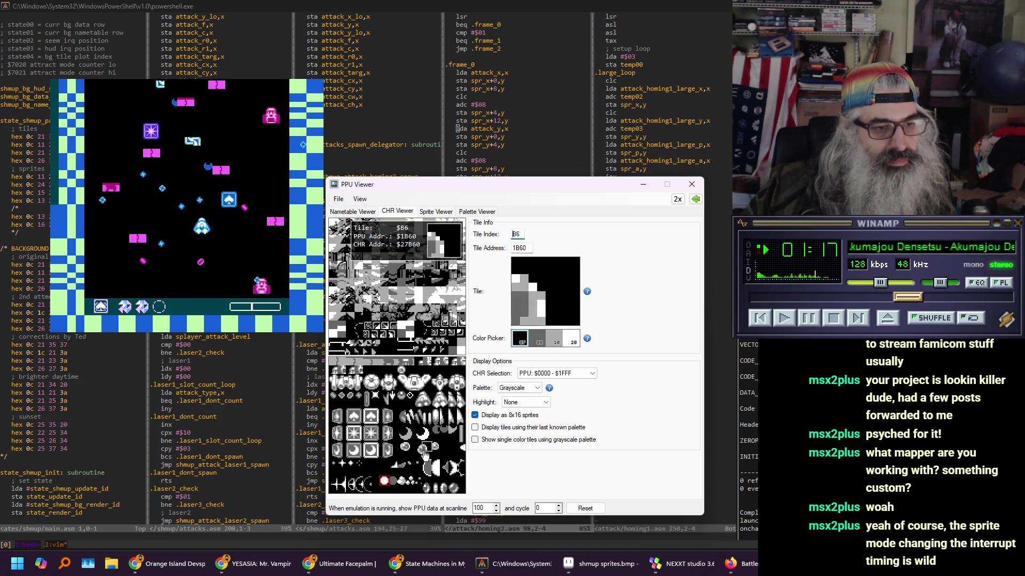
{"action": "left_click", "coordinate": [526, 124]}
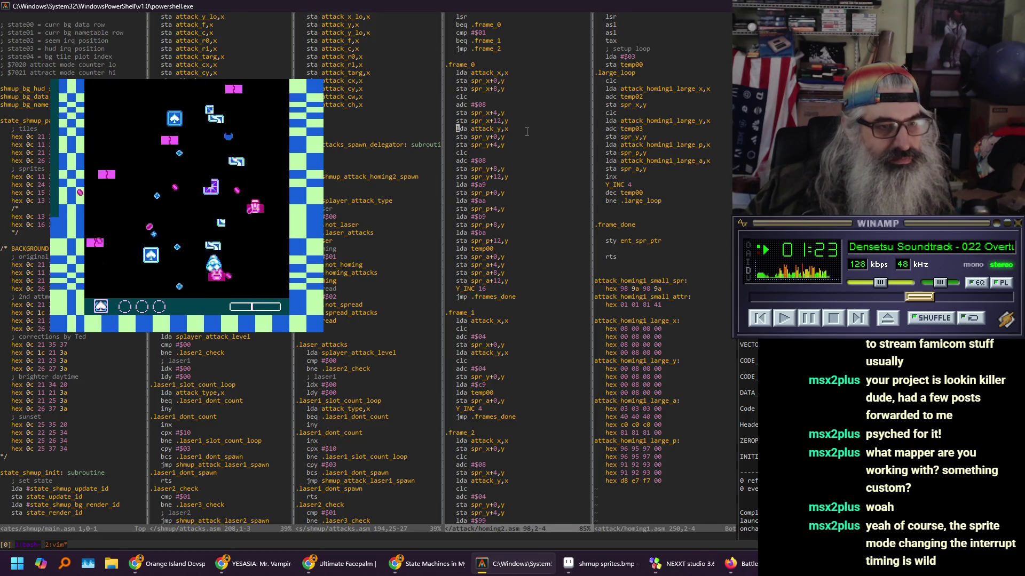
{"action": "scroll", "coordinate": [527, 132], "scroll_direction": "down", "scroll_amount": 13}
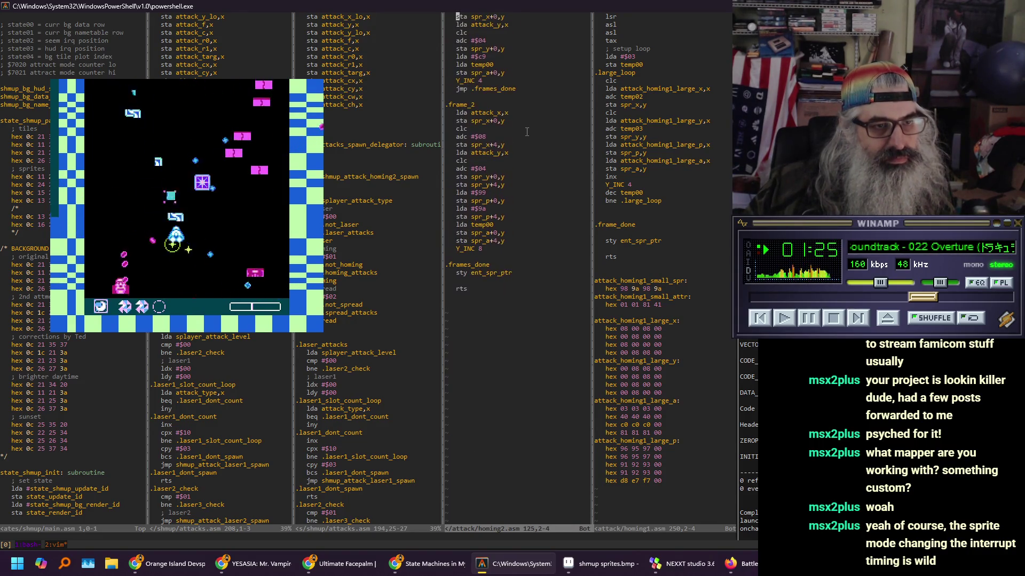
{"action": "scroll", "coordinate": [526, 132], "scroll_direction": "up", "scroll_amount": 12}
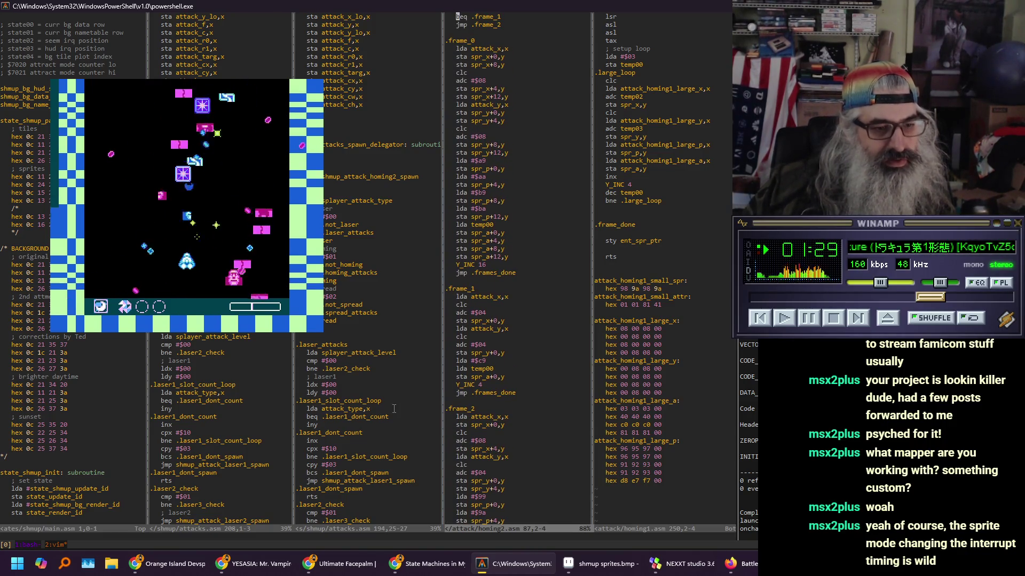
{"action": "left_click", "coordinate": [167, 564]}
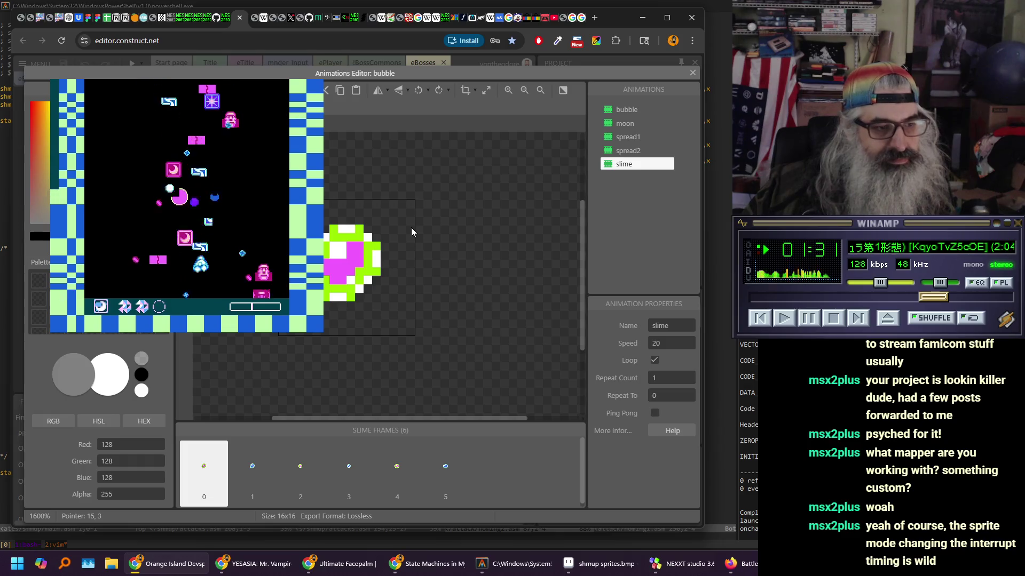
{"action": "left_click", "coordinate": [235, 475]}
{"action": "left_click", "coordinate": [297, 477]}
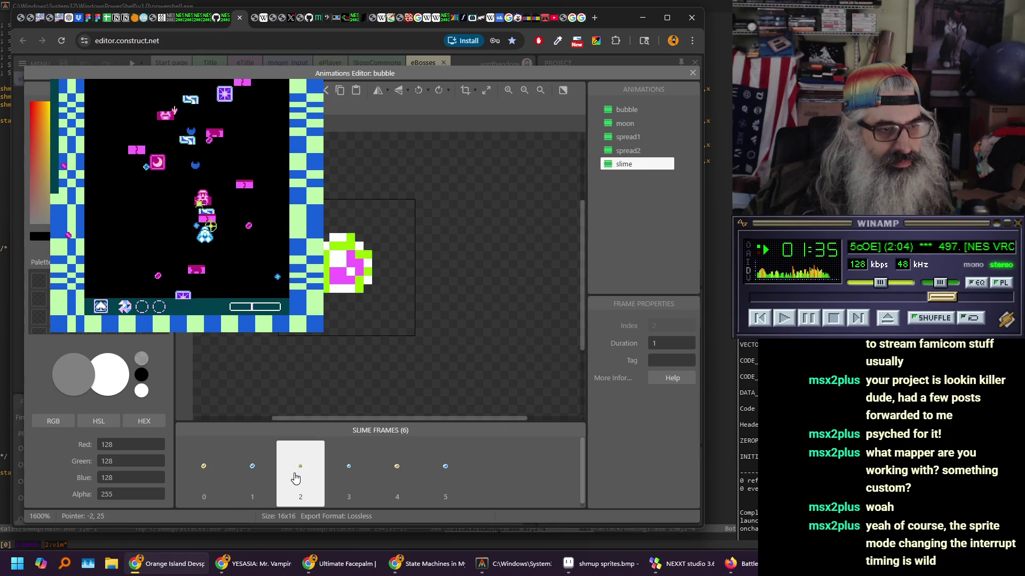
{"action": "left_click", "coordinate": [344, 476]}
{"action": "left_click", "coordinate": [399, 476]}
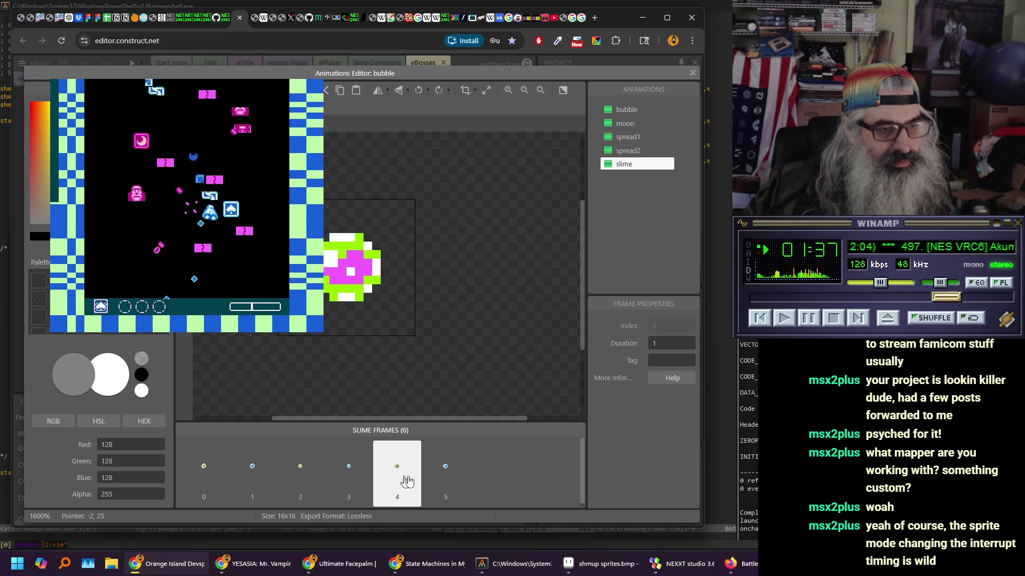
{"action": "left_click", "coordinate": [455, 477]}
{"action": "left_click", "coordinate": [204, 480]}
{"action": "left_click", "coordinate": [243, 481]}
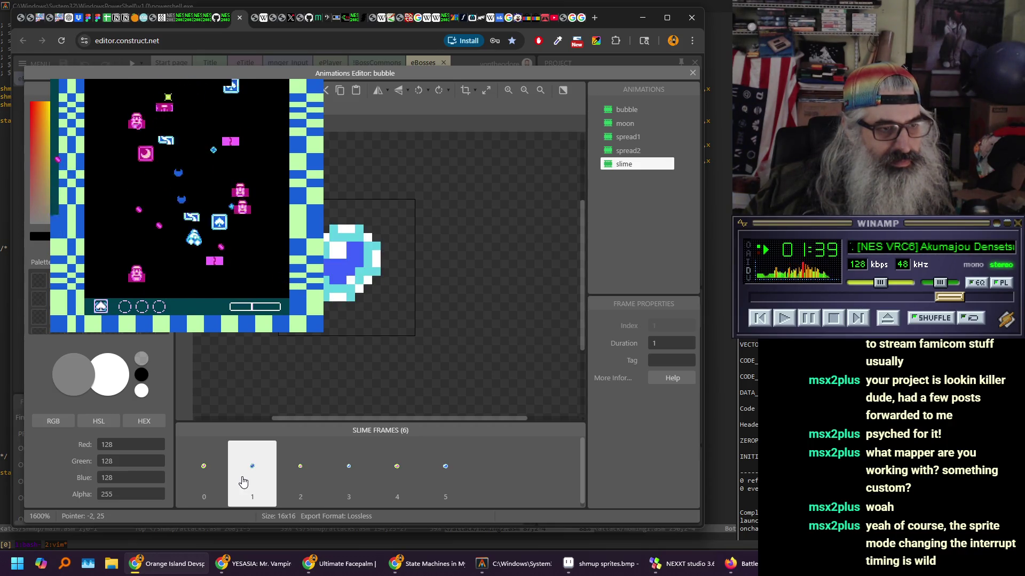
{"action": "key", "text": "alt+Tab"}
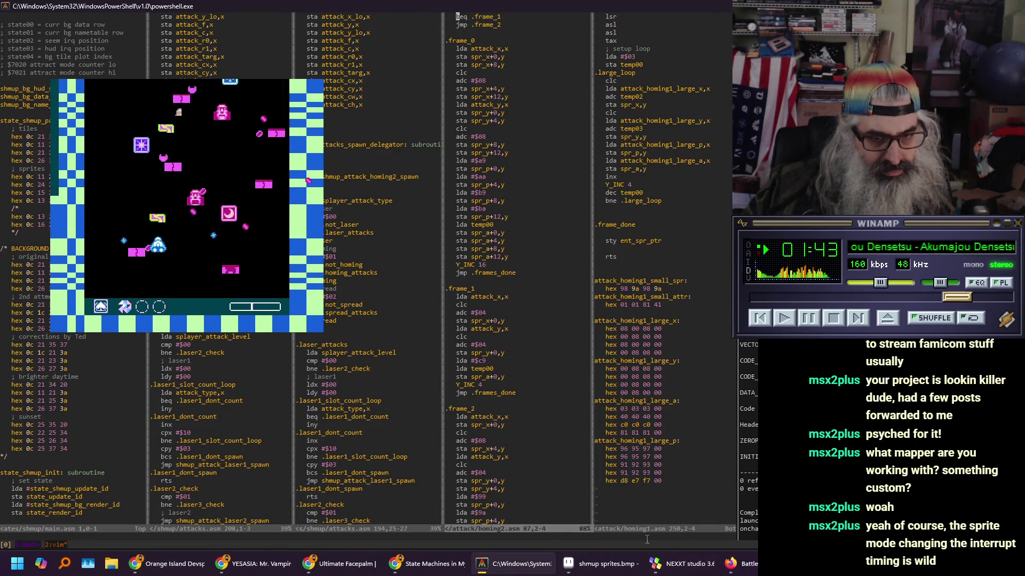
{"action": "key", "text": "ctrl+p"}
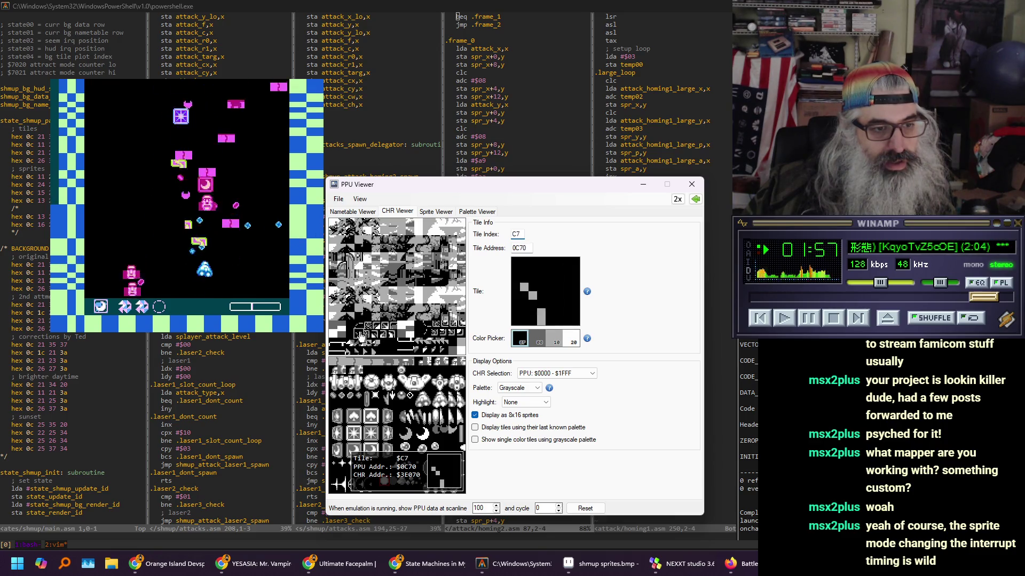
{"action": "left_click", "coordinate": [502, 73]}
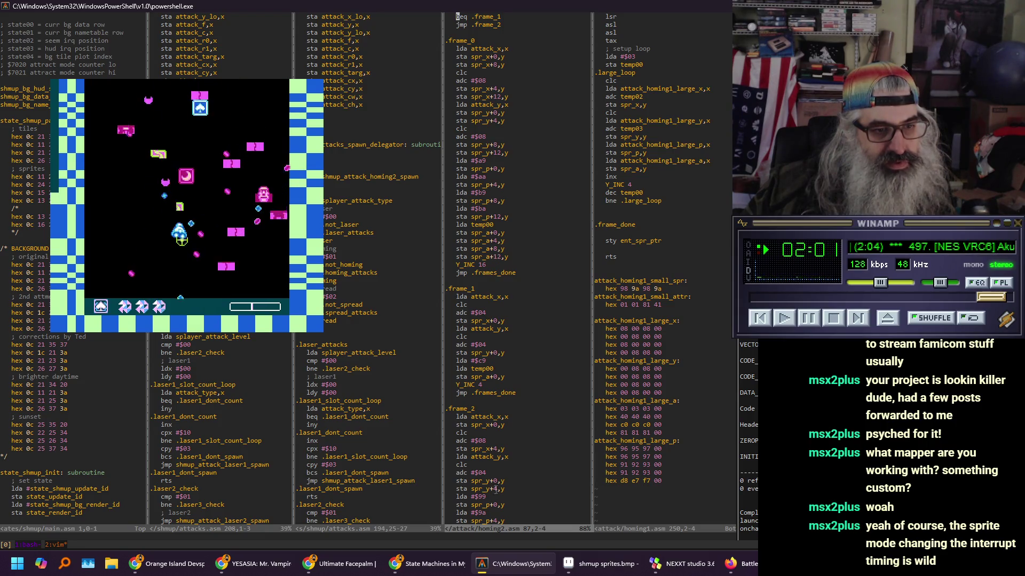
{"action": "left_click", "coordinate": [165, 563]}
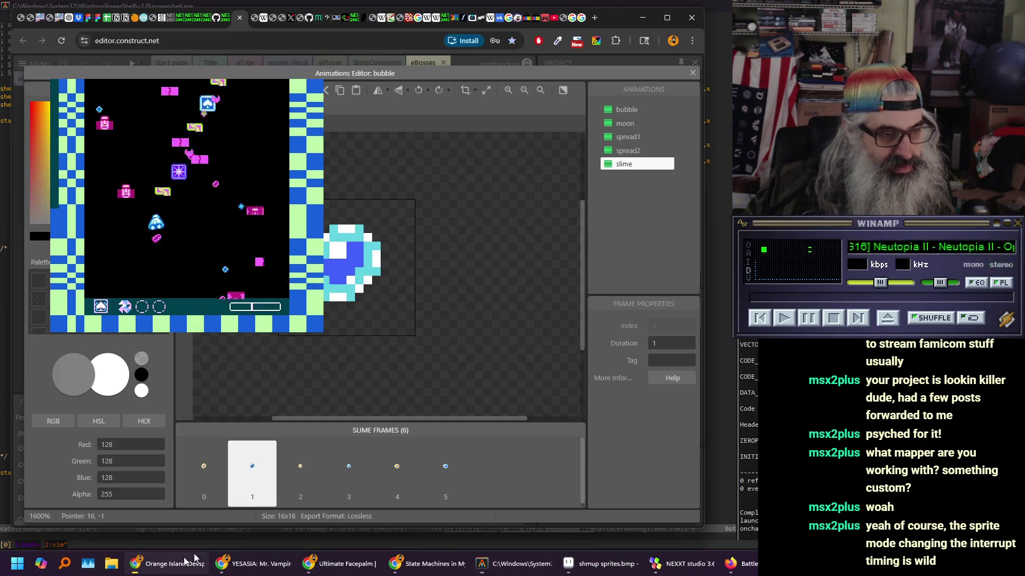
{"action": "left_click", "coordinate": [206, 483]}
{"action": "left_click", "coordinate": [258, 484]}
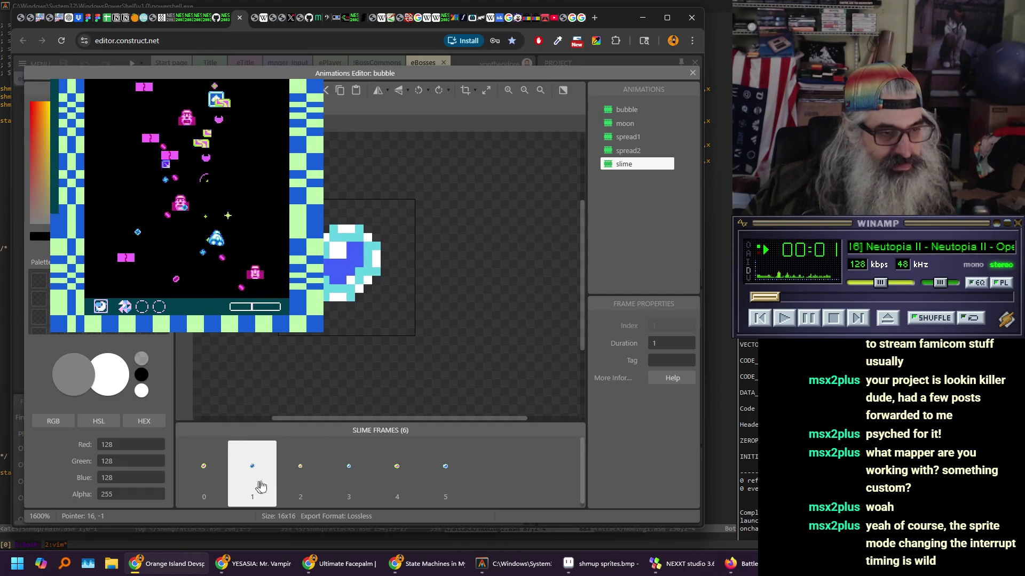
{"action": "left_click", "coordinate": [300, 480]}
{"action": "left_click", "coordinate": [349, 480]}
{"action": "left_click", "coordinate": [397, 480]}
{"action": "left_click", "coordinate": [450, 482]}
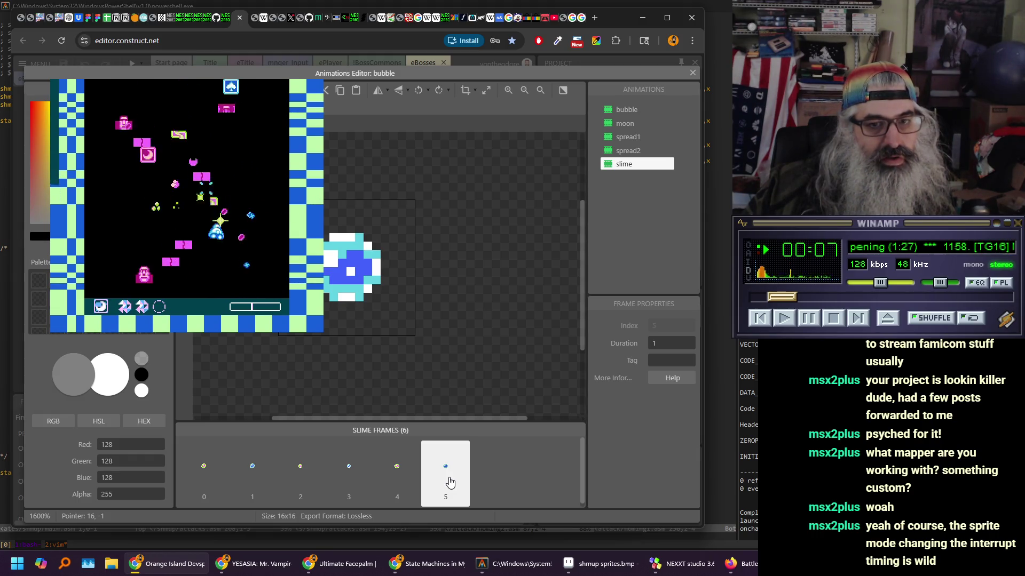
{"action": "left_click", "coordinate": [603, 570]}
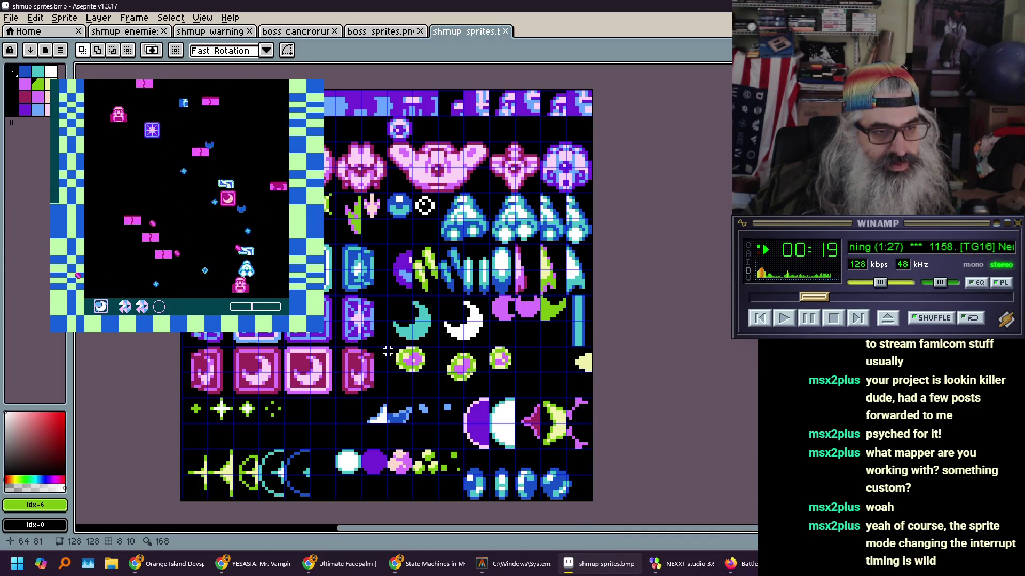
Move the three green orb sprites onto tile-aligned spots side by side and save shmup sprites.bmp
{"action": "left_click_drag", "start_coordinate": [387, 347], "coordinate": [514, 397]}
{"action": "left_click_drag", "start_coordinate": [421, 381], "coordinate": [473, 381]}
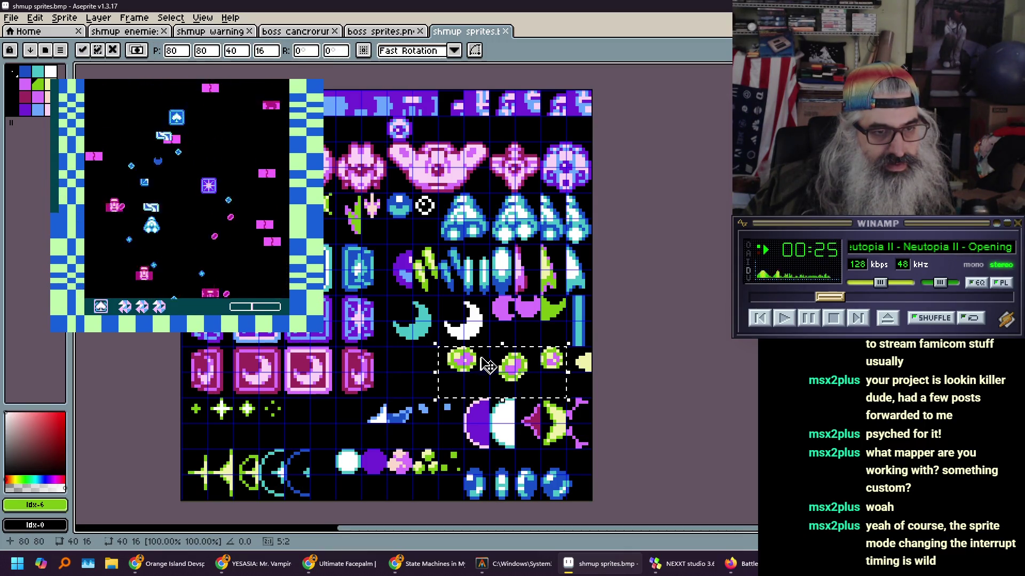
{"action": "key", "text": "ctrl+d"}
{"action": "mouse_move", "coordinate": [490, 348]}
{"action": "left_mouse_down"}
{"action": "mouse_move", "coordinate": [542, 399]}
{"action": "mouse_move", "coordinate": [411, 375]}
{"action": "left_mouse_up"}
{"action": "left_click", "coordinate": [517, 383]}
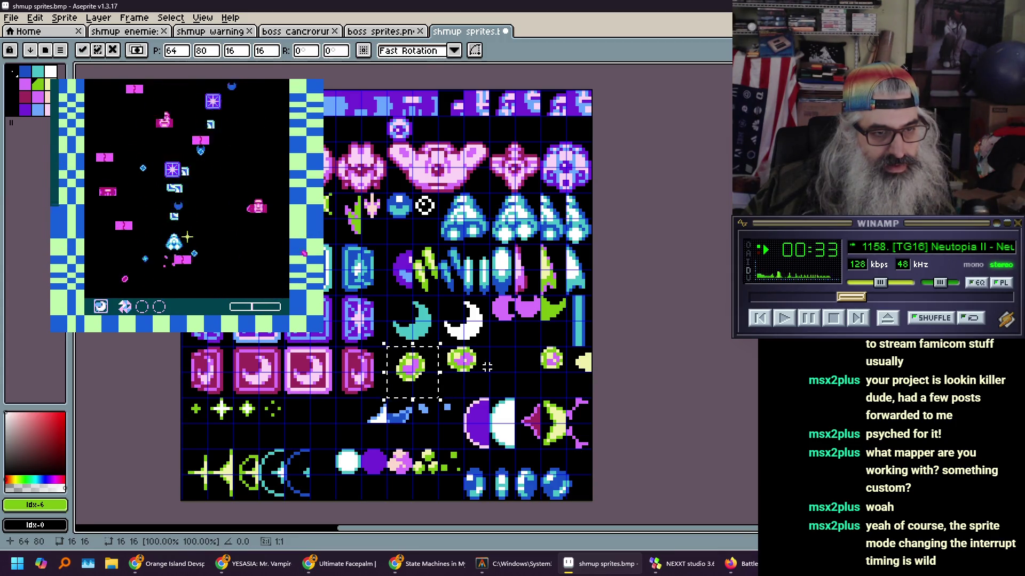
{"action": "mouse_move", "coordinate": [486, 369]}
{"action": "left_mouse_down"}
{"action": "mouse_move", "coordinate": [436, 348]}
{"action": "mouse_move", "coordinate": [484, 363]}
{"action": "left_mouse_up"}
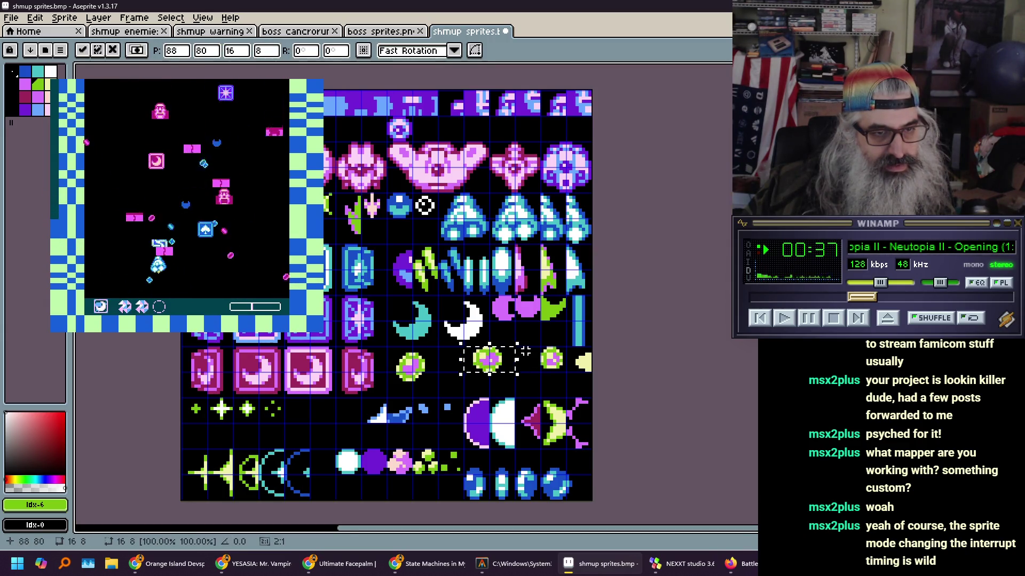
{"action": "mouse_move", "coordinate": [540, 346]}
{"action": "left_mouse_down"}
{"action": "mouse_move", "coordinate": [568, 374]}
{"action": "mouse_move", "coordinate": [463, 370]}
{"action": "left_mouse_up"}
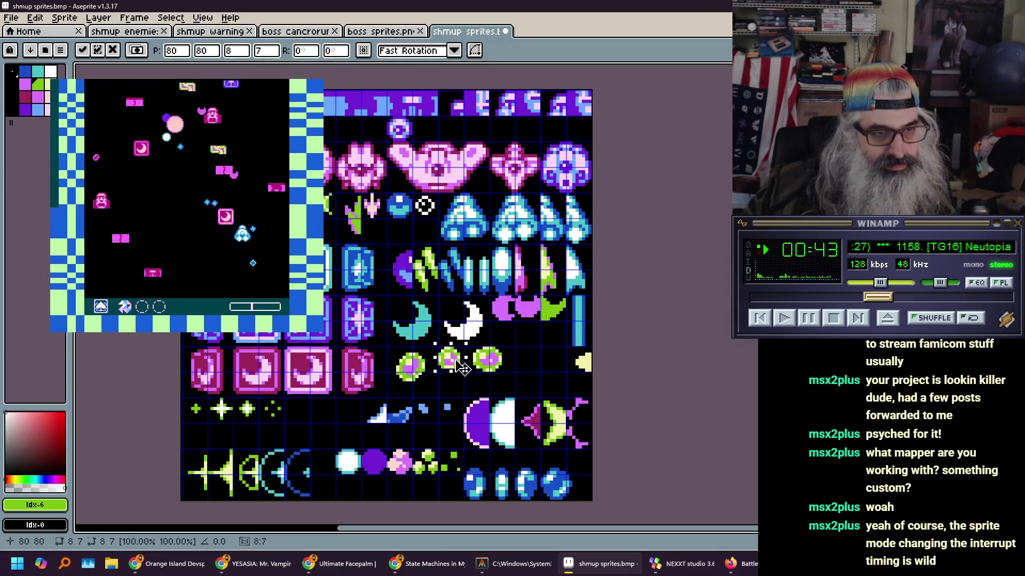
{"action": "key", "text": "ctrl+d"}
{"action": "key", "text": "ctrl+s"}
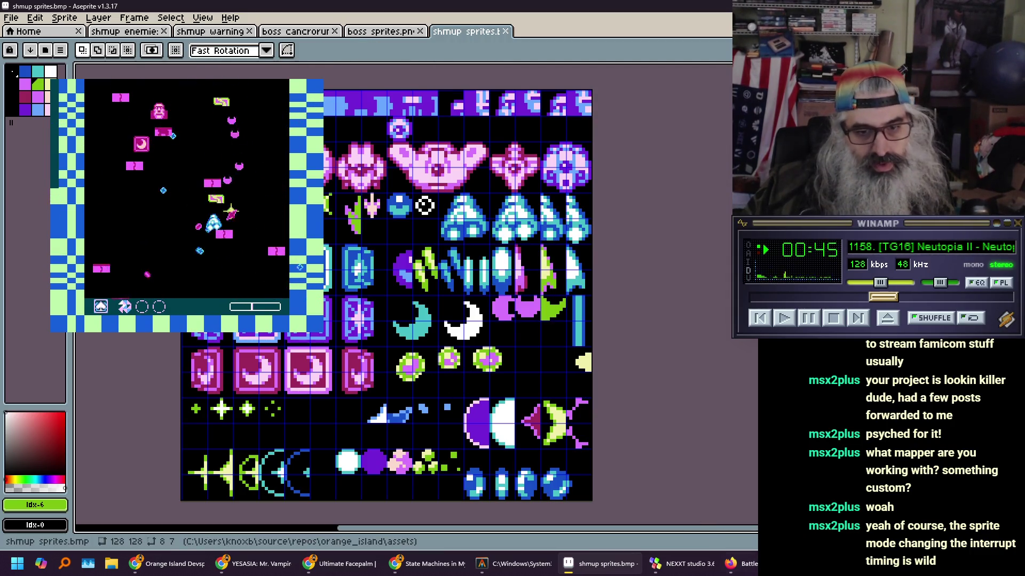
{"action": "left_click", "coordinate": [678, 564]}
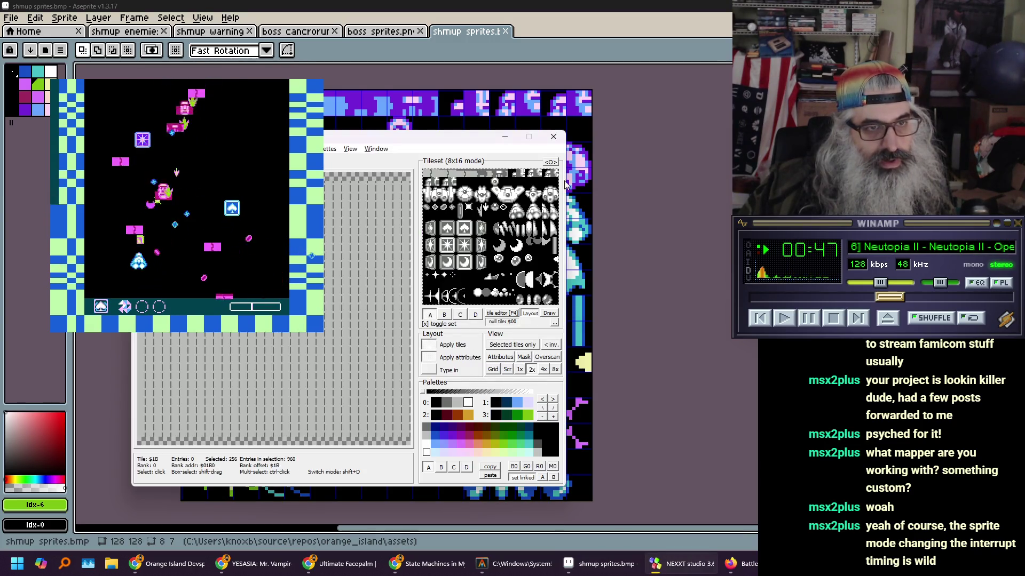
Load the sprite graphics into NEXXT Studio and display the tileset in 8x16 mode
{"action": "left_click", "coordinate": [550, 162]}
{"action": "left_click", "coordinate": [576, 169]}
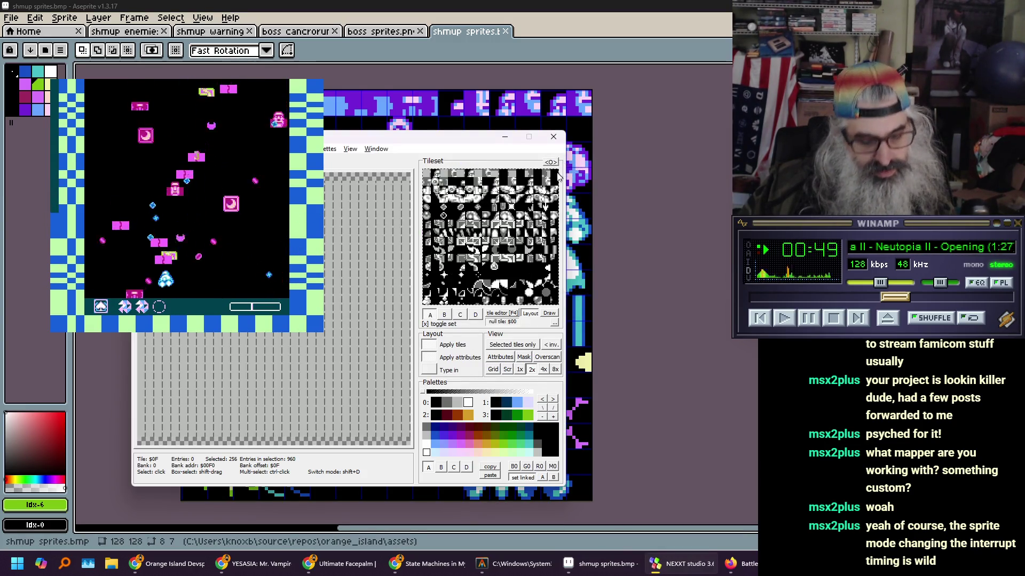
{"action": "key", "text": "ctrl+o"}
{"action": "double_click", "coordinate": [547, 245]}
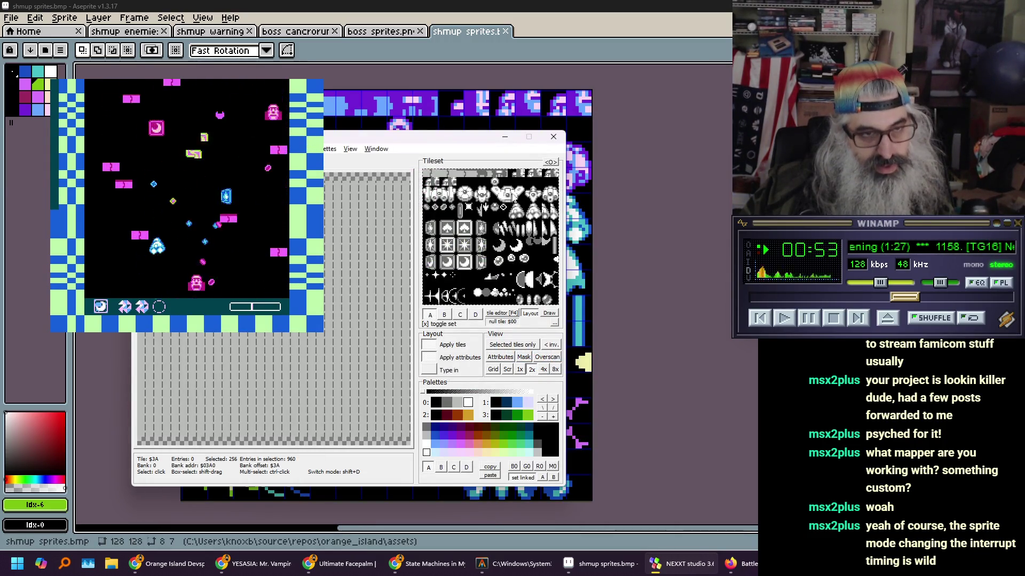
{"action": "left_click", "coordinate": [550, 162]}
{"action": "left_click", "coordinate": [576, 181]}
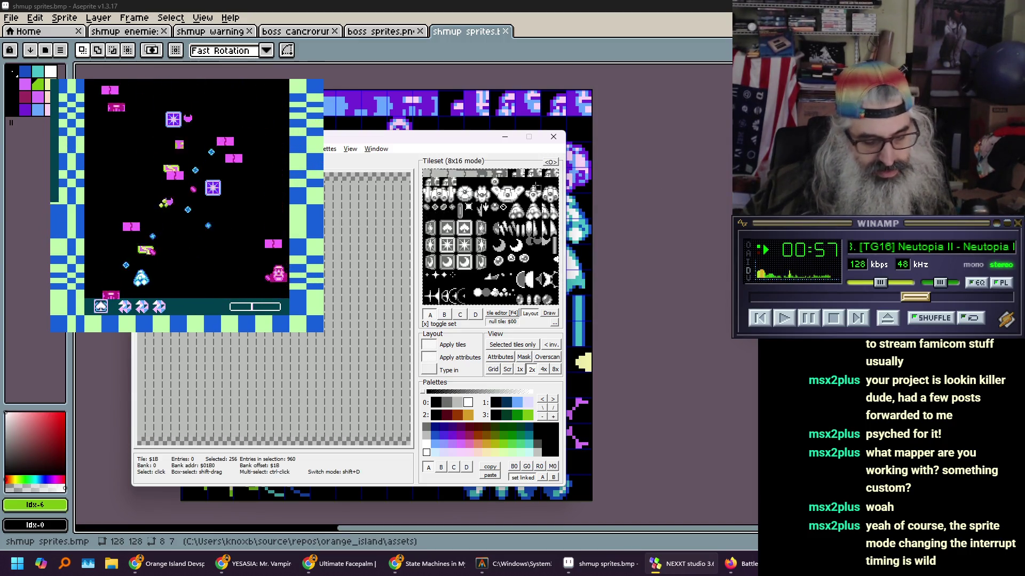
Save the tiles to shmup_sprites.chr in the assets folder and confirm
{"action": "key", "text": "ctrl+s"}
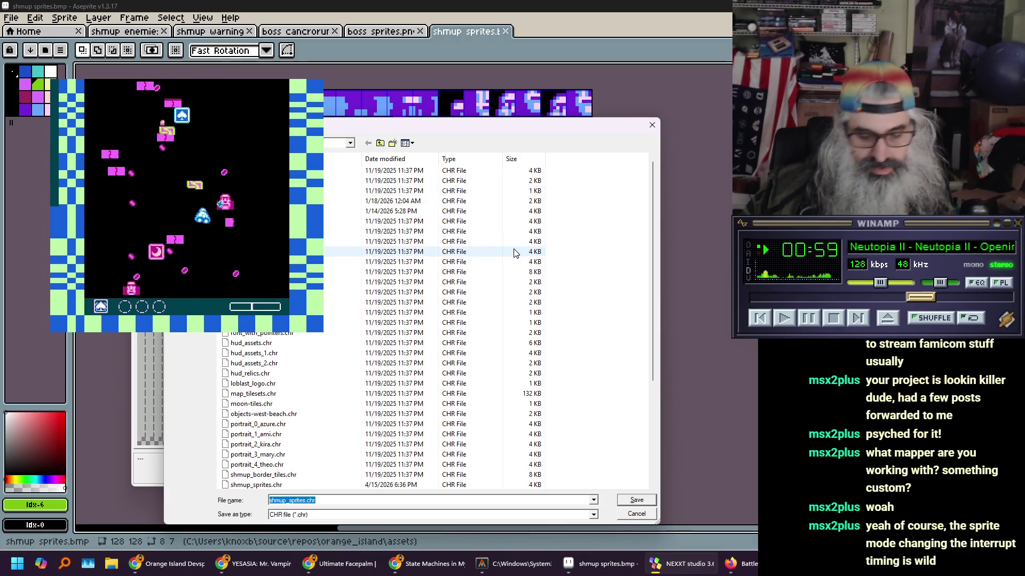
{"action": "key", "text": "Return"}
{"action": "key", "text": "Return"}
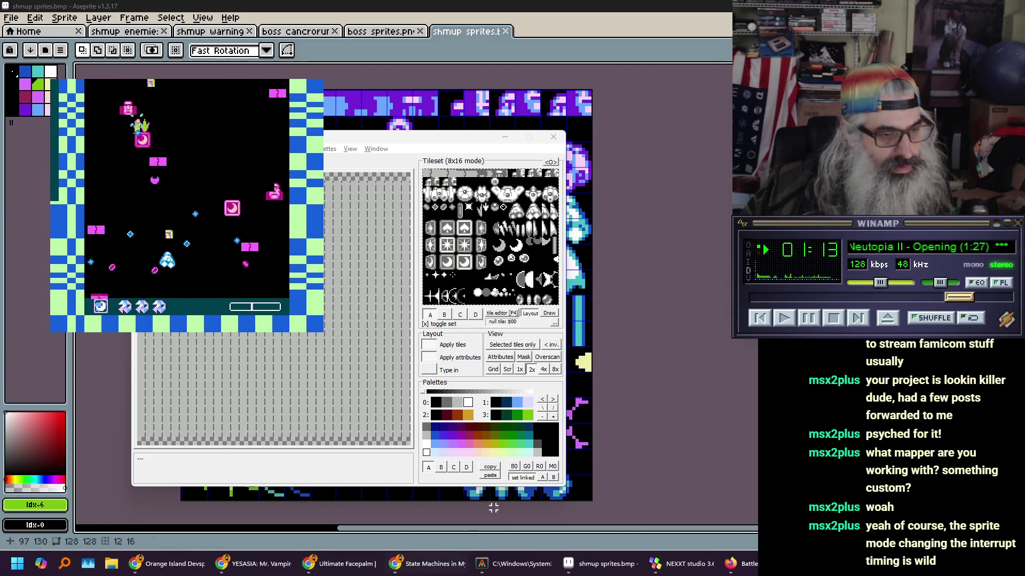
{"action": "left_click", "coordinate": [515, 563]}
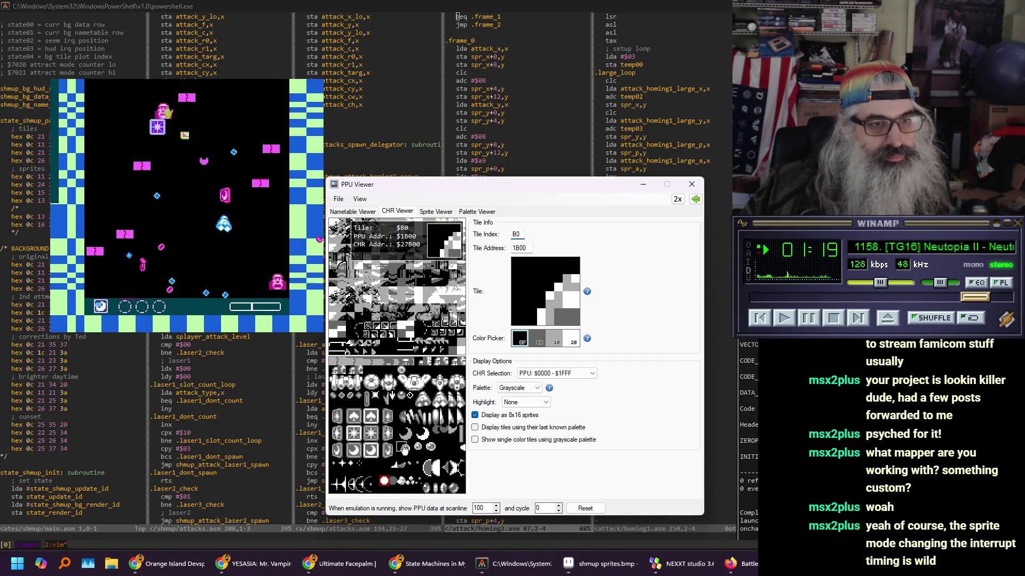
In homing2.asm, add a '; x' comment line under the .frame_0 label
{"action": "left_click", "coordinate": [540, 93]}
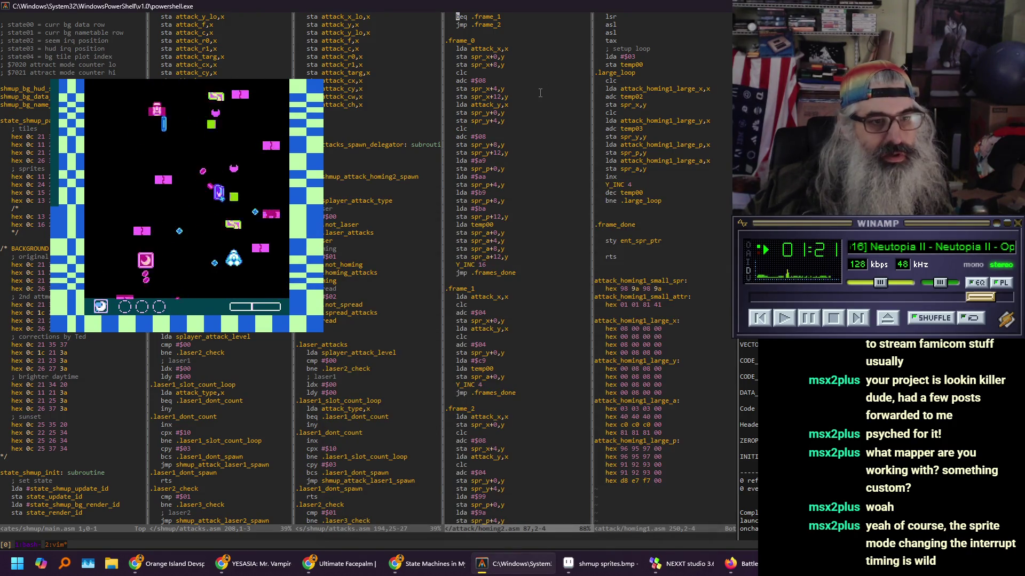
{"action": "key", "text": "k"}
{"action": "key", "text": "k"}
{"action": "key", "text": "k"}
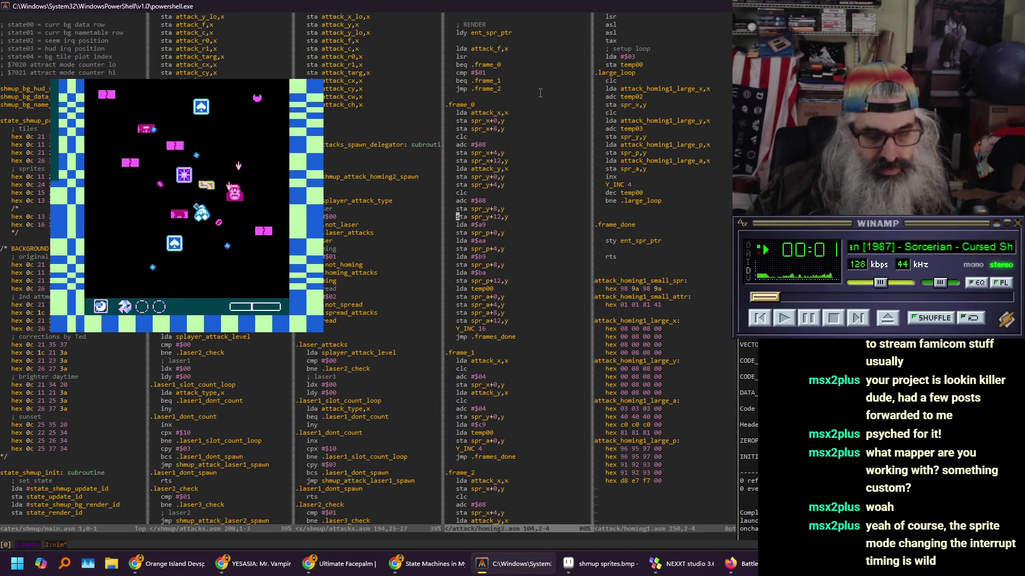
{"action": "key", "text": "o"}
{"action": "key", "text": "Up"}
{"action": "key", "text": "Up"}
{"action": "key", "text": "Up"}
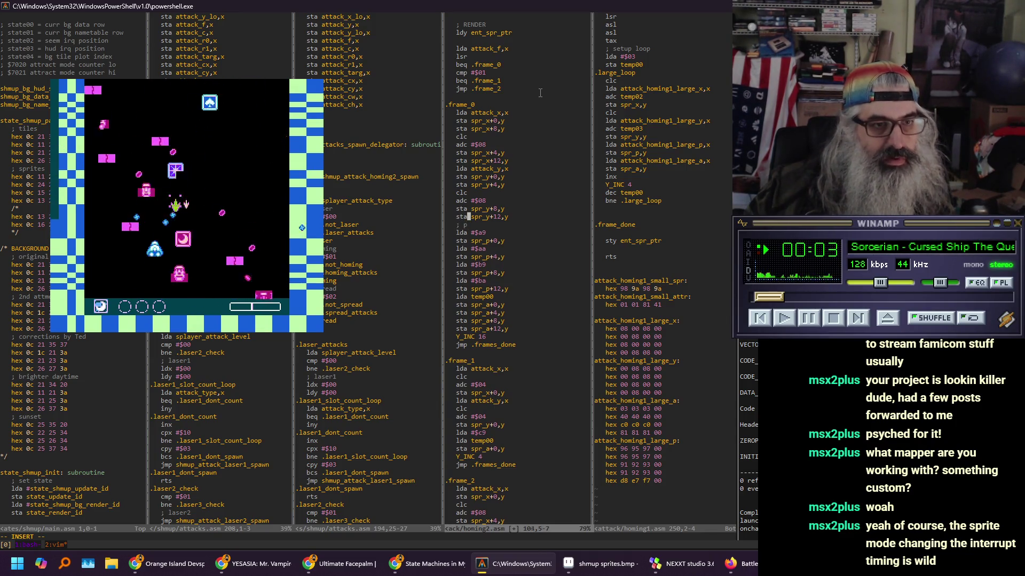
{"action": "key", "text": "End"}
{"action": "key", "text": "Return"}
{"action": "key", "text": "Tab"}
{"action": "type", "text": "; "}
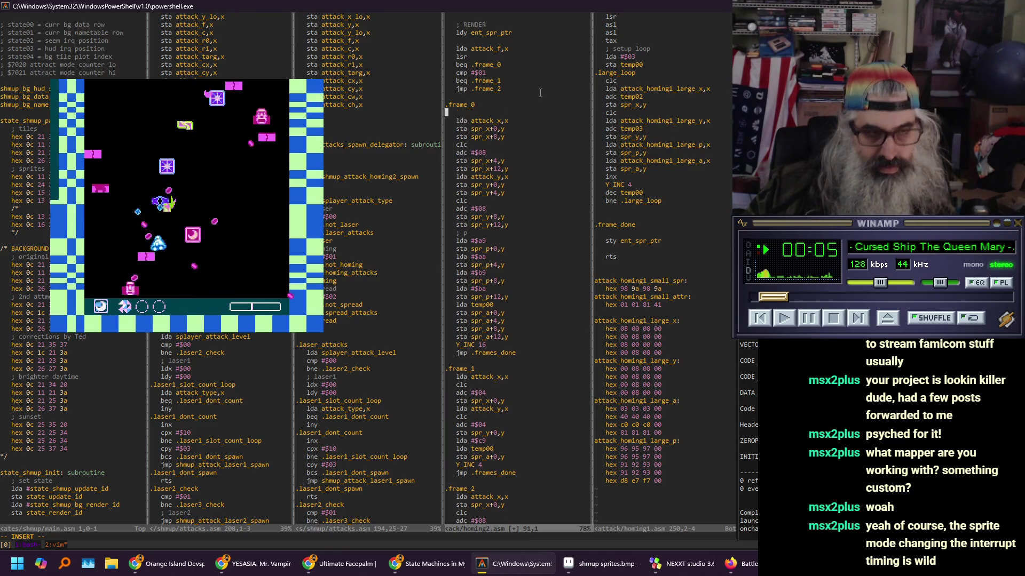
{"action": "type", "text": "x"}
Add comment lines after the x-position and tile writes, then bring up Mesen's PPU Viewer
{"action": "key", "text": "Down"}
{"action": "key", "text": "Down"}
{"action": "key", "text": "Down"}
{"action": "key", "text": "End"}
{"action": "key", "text": "Return"}
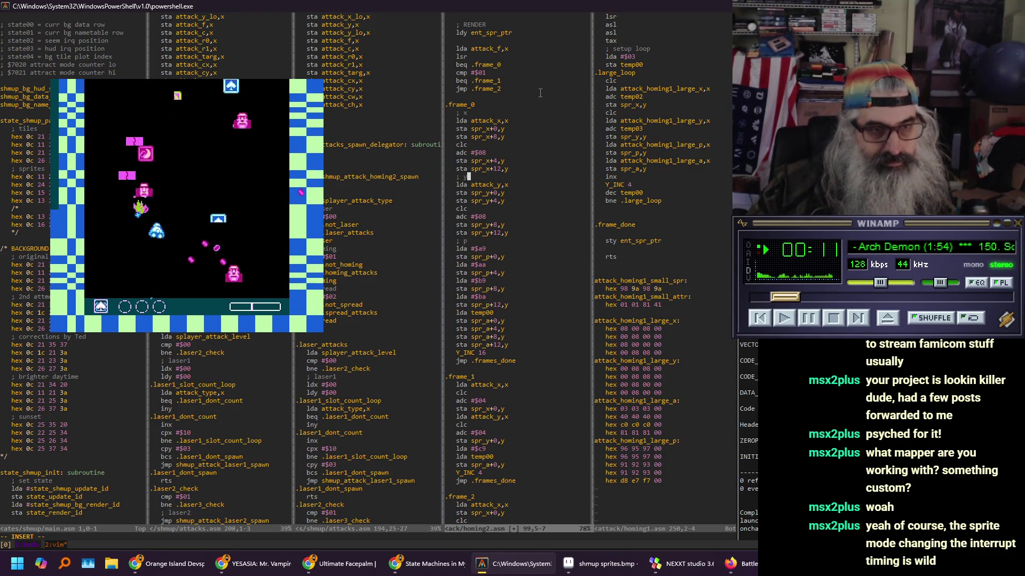
{"action": "key", "text": "Down"}
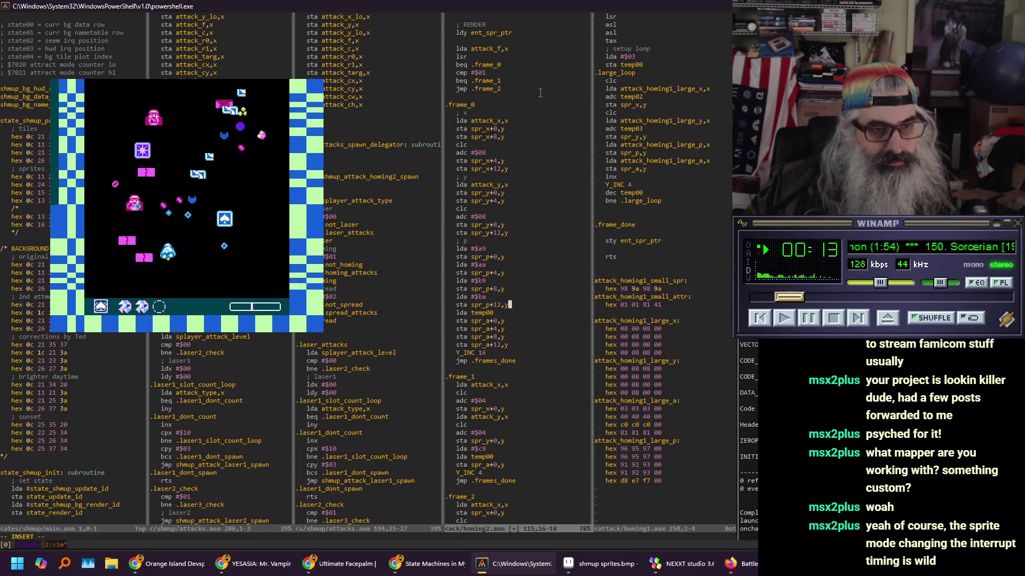
{"action": "key", "text": "Return"}
{"action": "type", "text": "a"}
{"action": "key", "text": "Up"}
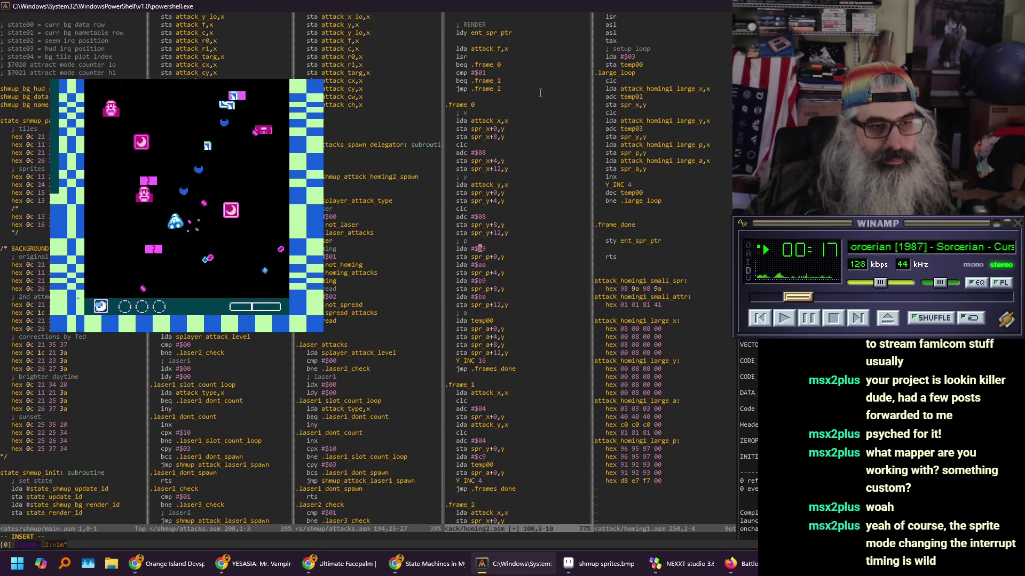
{"action": "key", "text": "alt+Tab"}
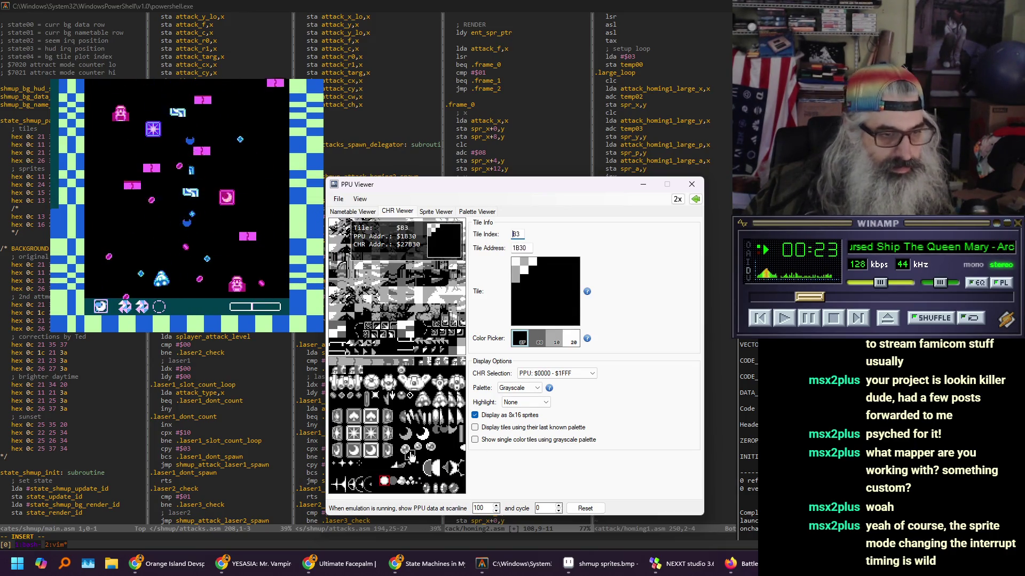
Change the earlier frames' lda tile values to the new tiles $b0 and $b1
{"action": "left_click", "coordinate": [529, 131]}
{"action": "type", "text": "ld"}
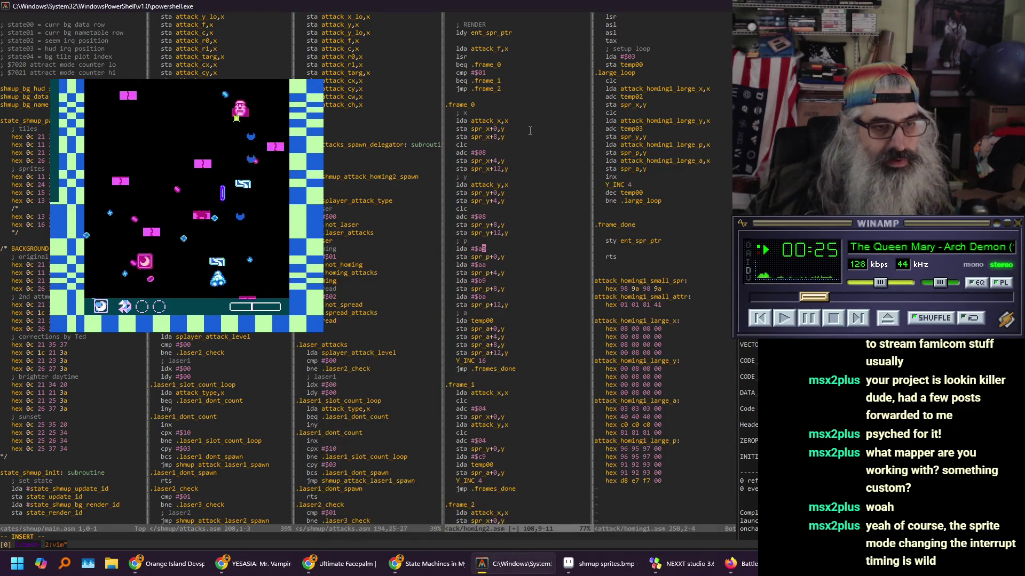
{"action": "type", "text": "a #$"}
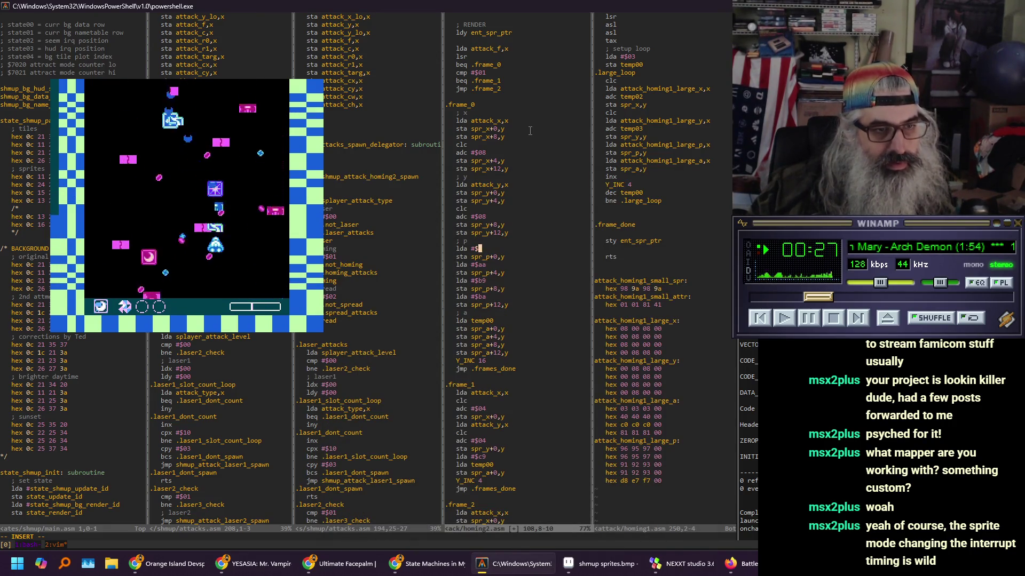
{"action": "type", "text": "b0"}
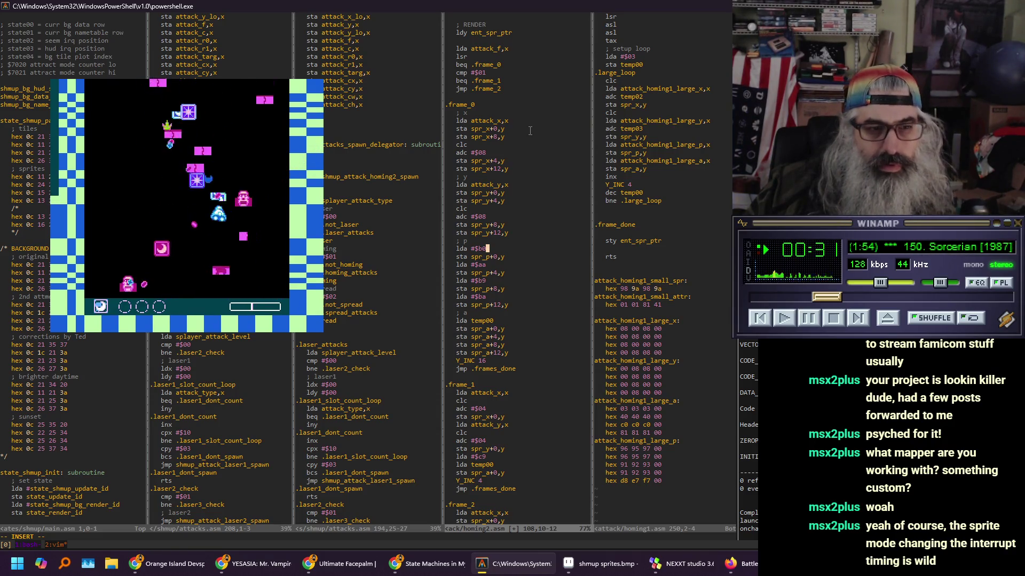
{"action": "key", "text": "BackSpace"}
{"action": "key", "text": "BackSpace"}
{"action": "type", "text": "b2"}
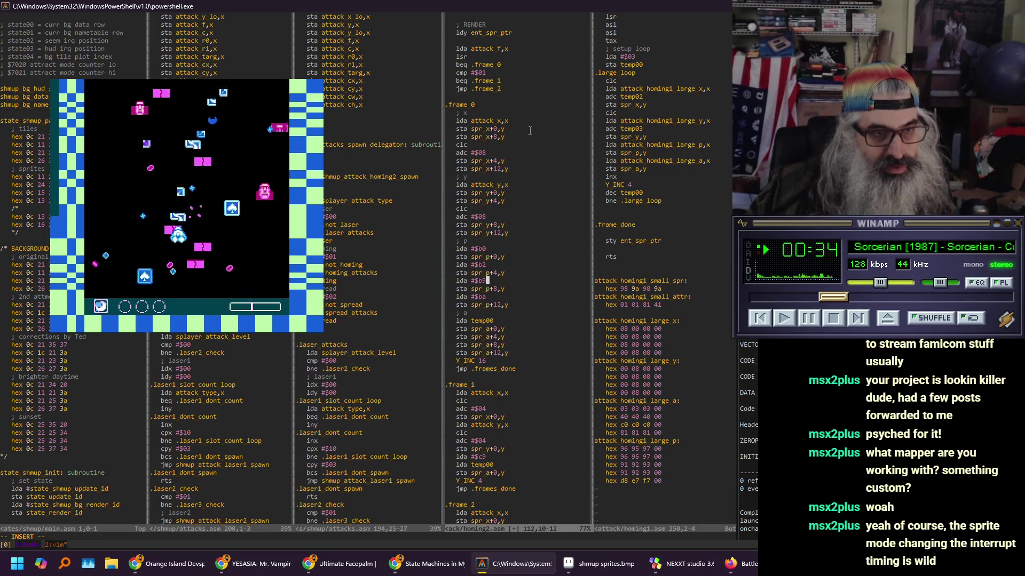
{"action": "key", "text": "BackSpace"}
{"action": "type", "text": "1"}
{"action": "key", "text": "Down"}
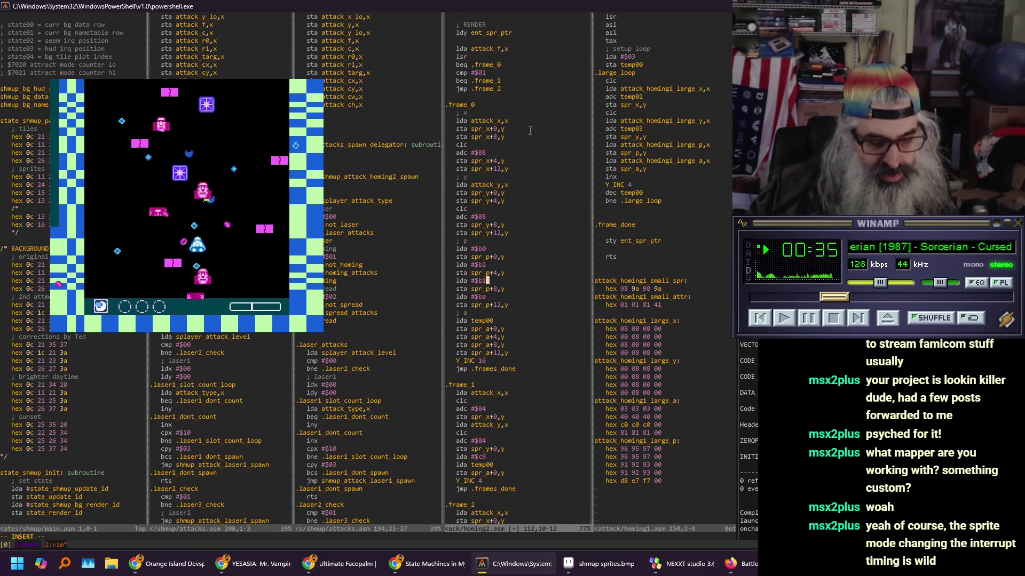
{"action": "key", "text": "BackSpace"}
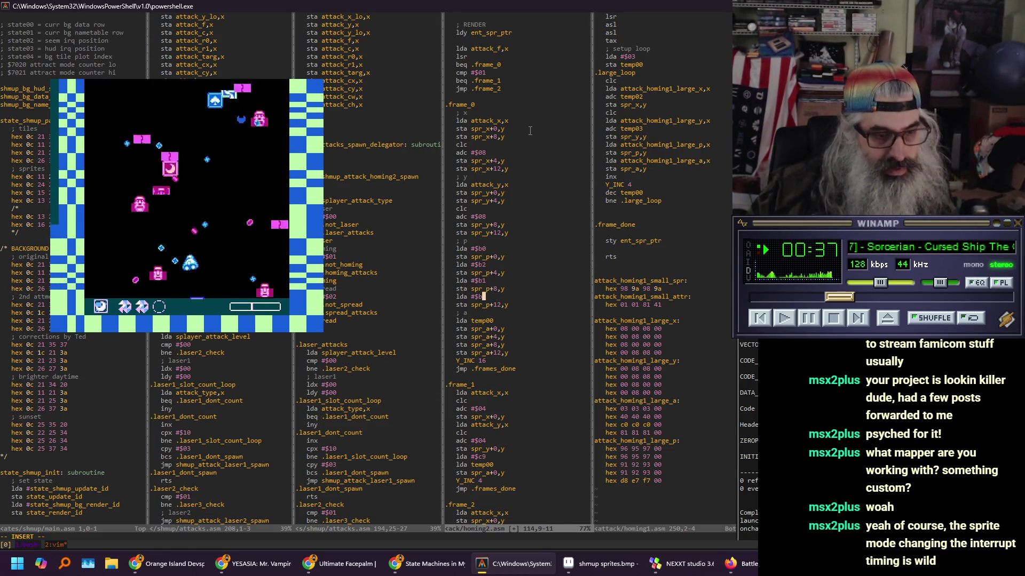
{"action": "key", "text": "Down"}
{"action": "key", "text": "Down"}
{"action": "key", "text": "Down"}
{"action": "key", "text": "Down"}
{"action": "key", "text": "Down"}
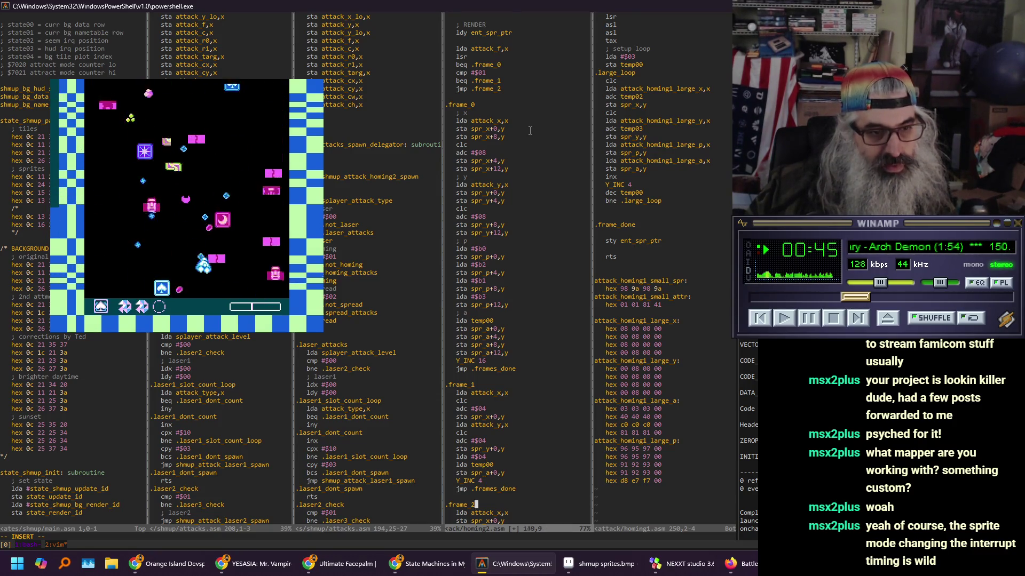
Set the .frame_2 tile numbers to $b6 and $b8
{"action": "key", "text": "Down"}
{"action": "key", "text": "Down"}
{"action": "key", "text": "Down"}
{"action": "key", "text": "Up"}
{"action": "key", "text": "BackSpace"}
{"action": "key", "text": "BackSpace"}
{"action": "type", "text": "b6"}
{"action": "key", "text": "Down"}
{"action": "key", "text": "Down"}
{"action": "key", "text": "BackSpace"}
{"action": "key", "text": "BackSpace"}
{"action": "type", "text": "b8"}
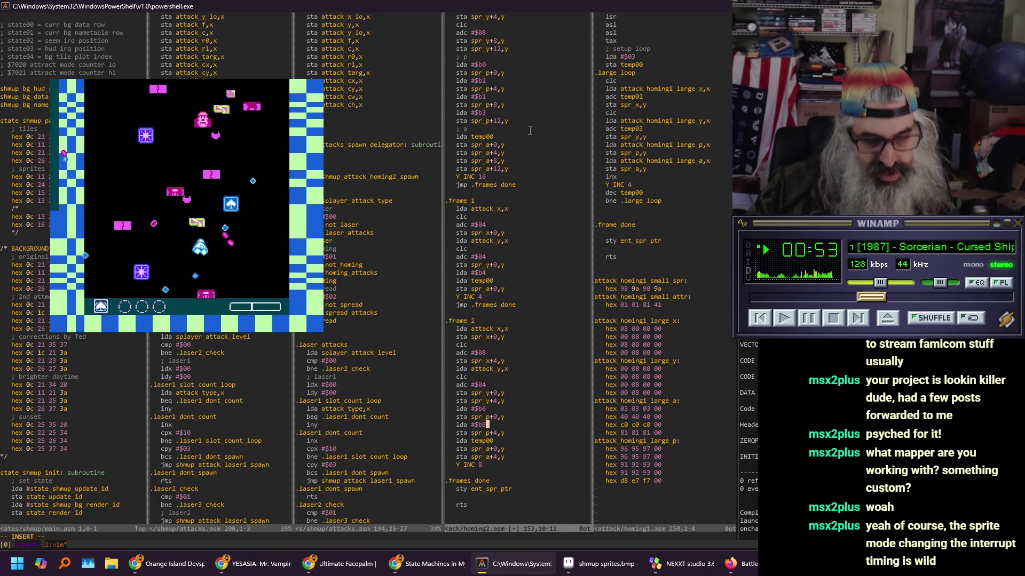
Save homing2.asm with :w and bring up the PPU Viewer to check the tiles
{"action": "key", "text": "Escape"}
{"action": "type", "text": ":w"}
{"action": "key", "text": "Return"}
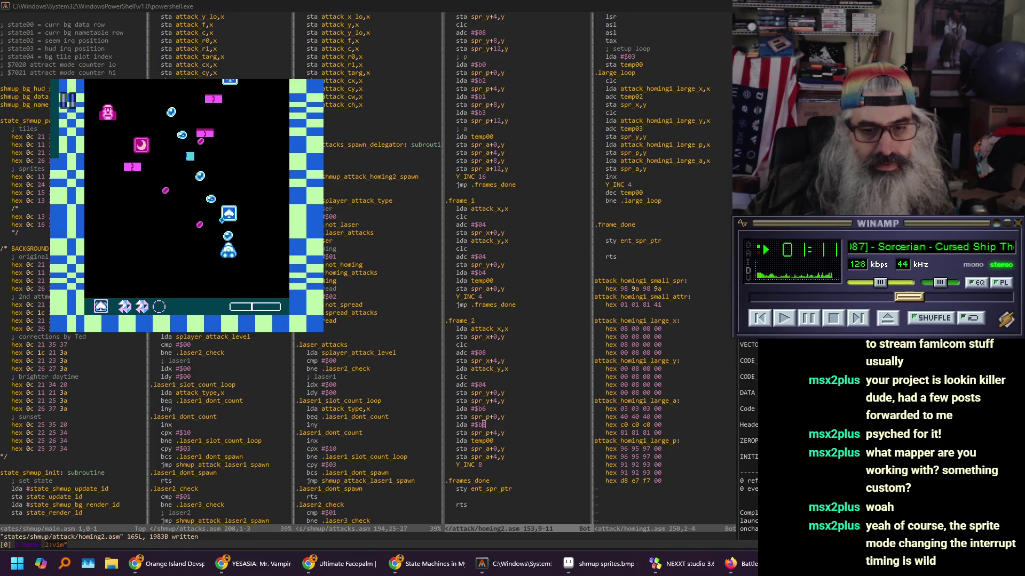
{"action": "key", "text": "ctrl+p"}
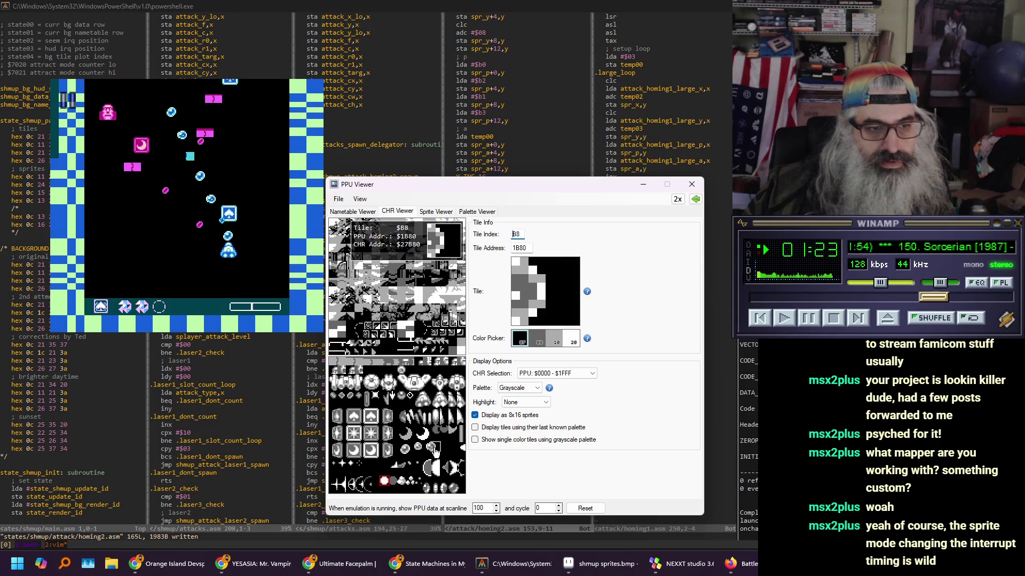
Add 'sta spr_p+0,y' below lda #$b4 in .frame_1 and save homing2.asm
{"action": "left_click", "coordinate": [512, 132]}
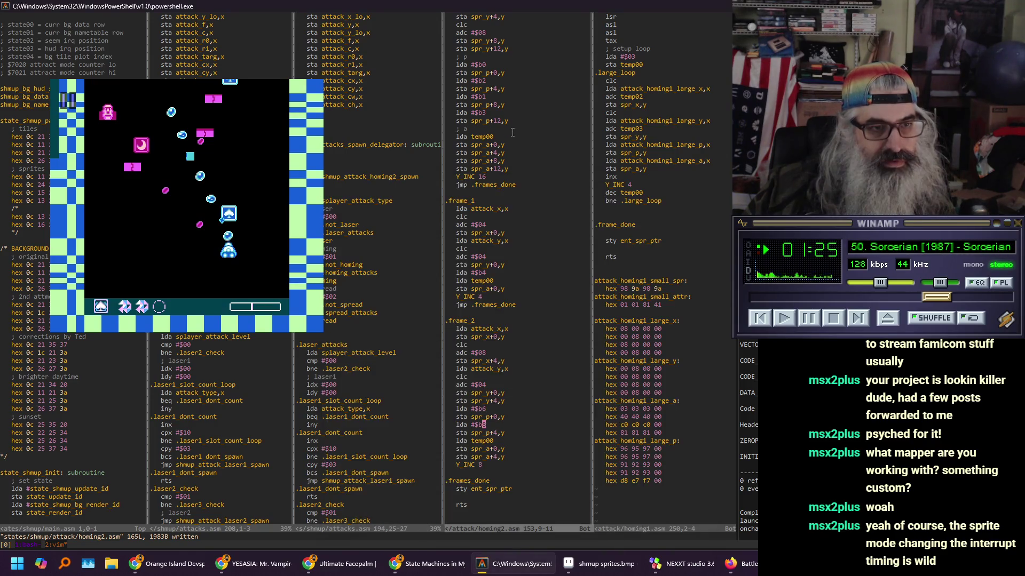
{"action": "key", "text": "k"}
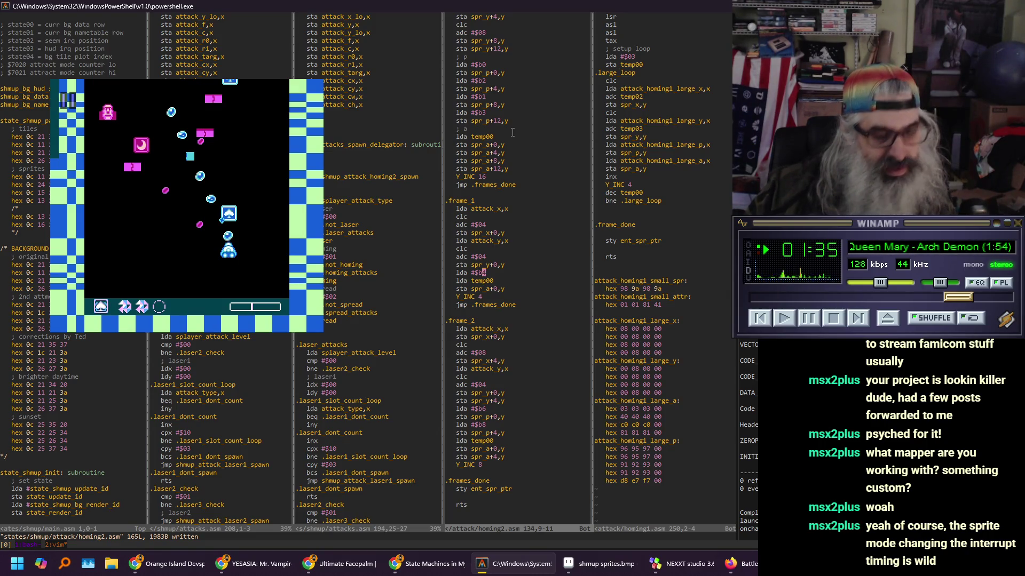
{"action": "type", "text": "ost"}
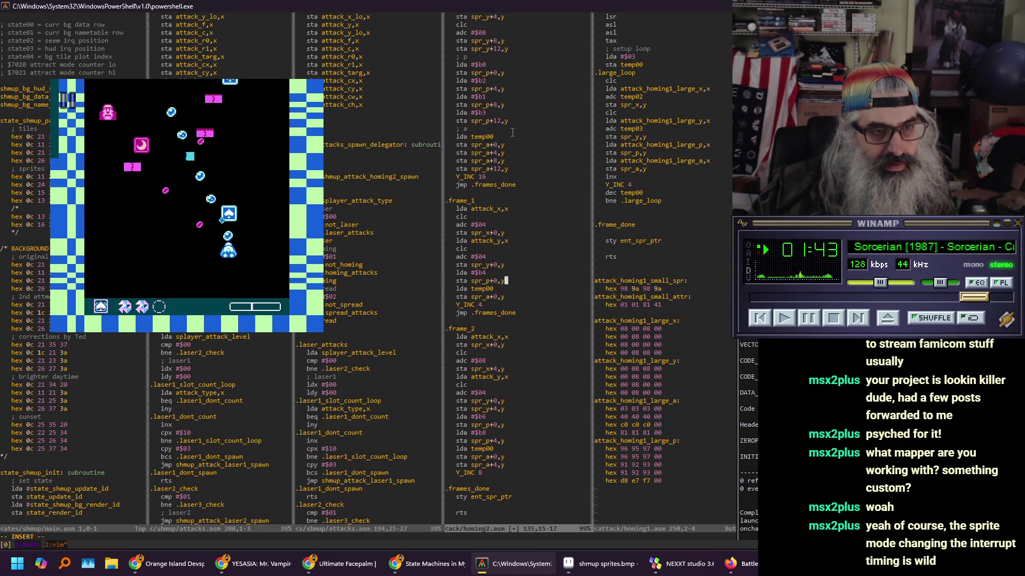
{"action": "key", "text": "Escape"}
{"action": "type", "text": ":w"}
{"action": "key", "text": "Return"}
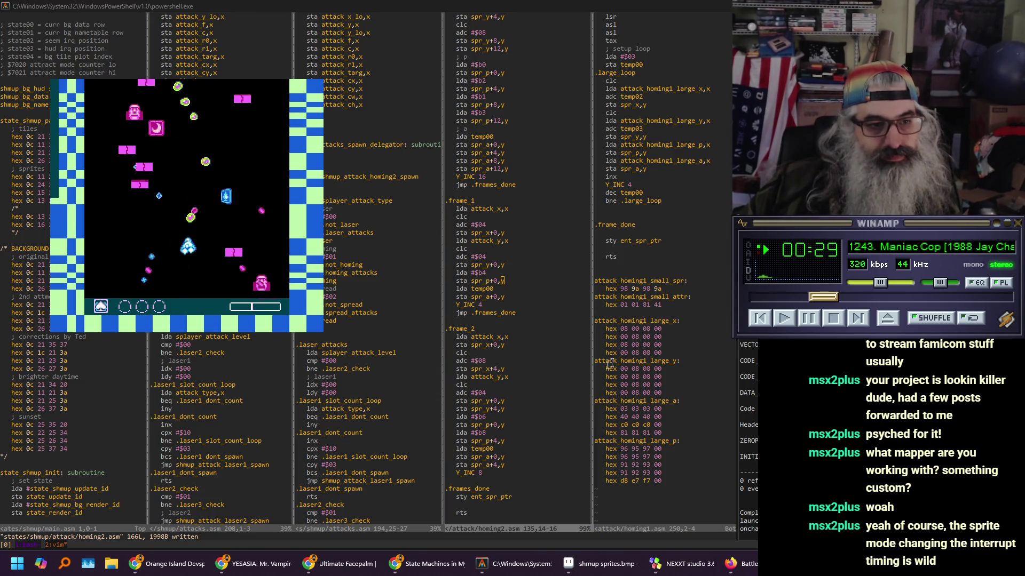
{"action": "left_click", "coordinate": [521, 368]}
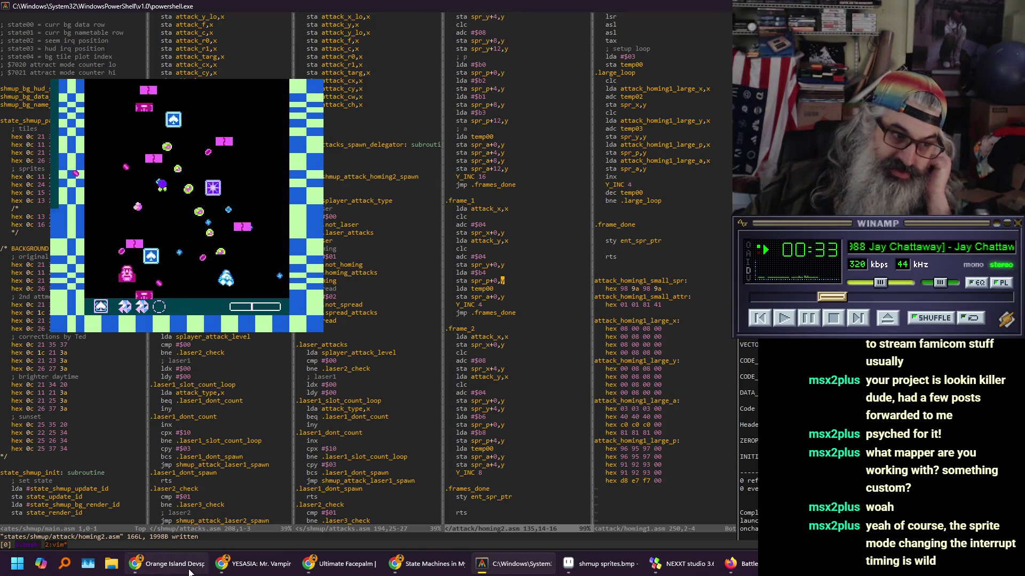
{"action": "left_click", "coordinate": [160, 564]}
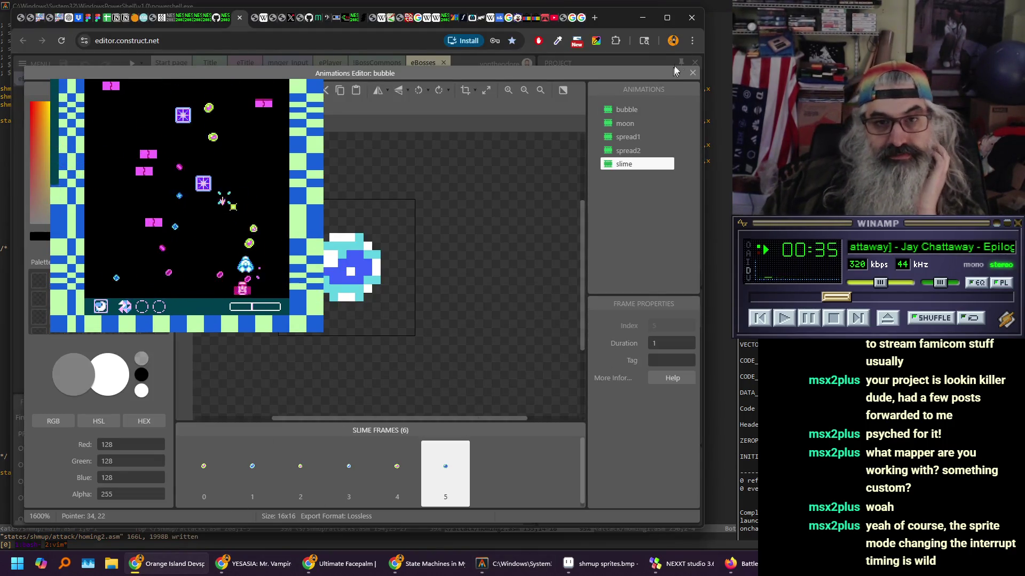
{"action": "left_click", "coordinate": [691, 75]}
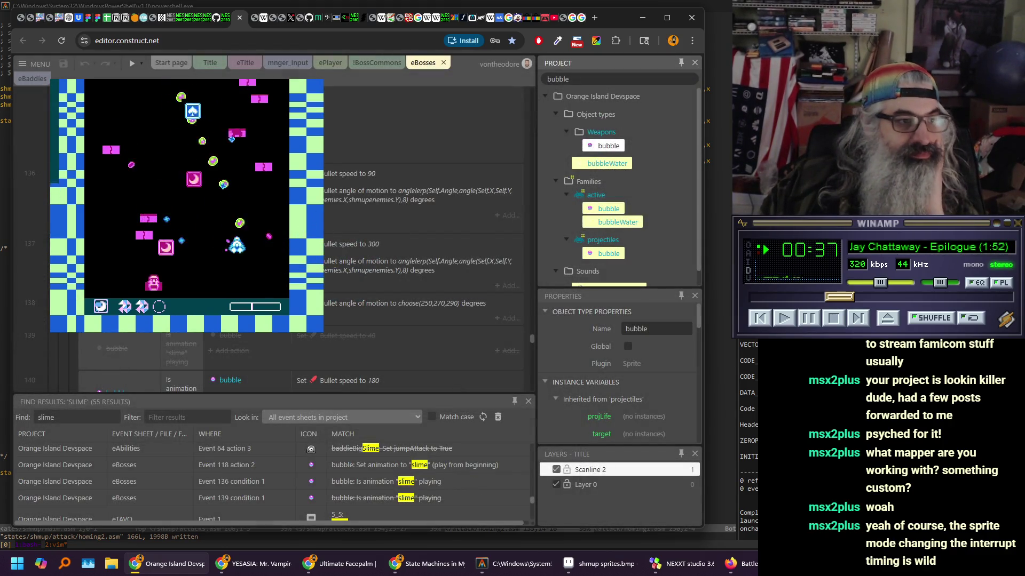
{"action": "scroll", "coordinate": [421, 240], "scroll_direction": "up", "scroll_amount": 1}
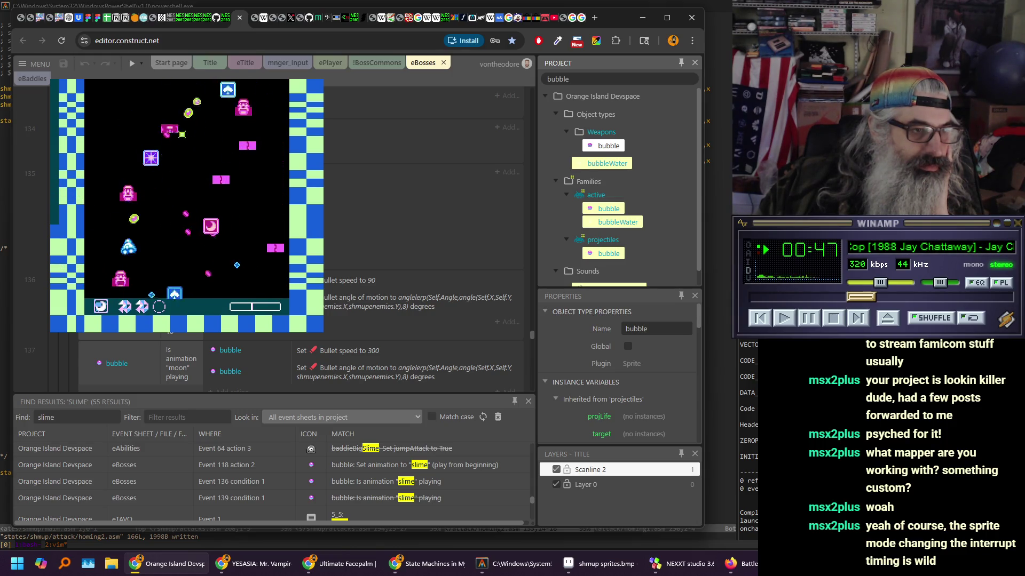
{"action": "scroll", "coordinate": [354, 224], "scroll_direction": "down", "scroll_amount": 1}
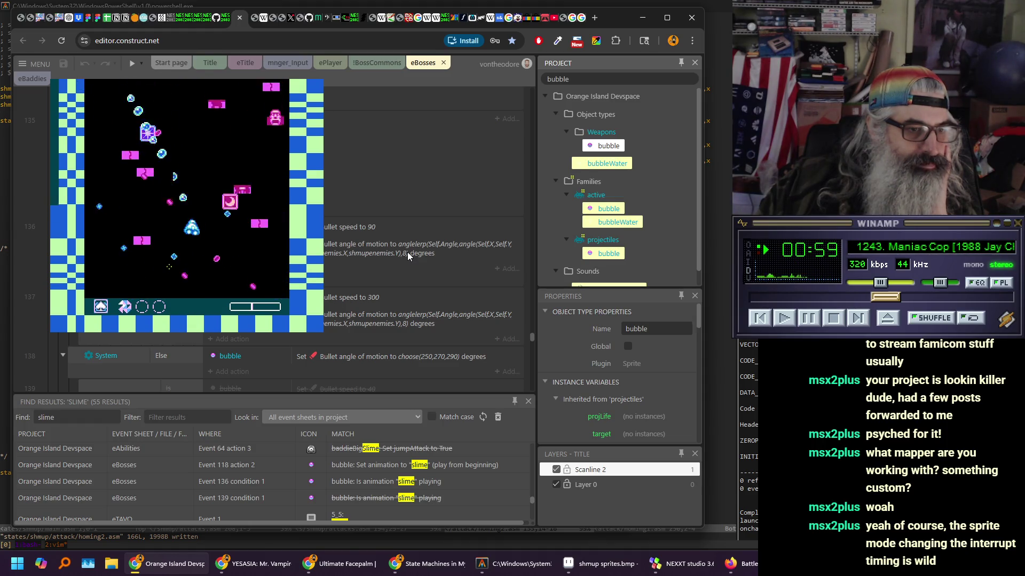
{"action": "scroll", "coordinate": [408, 252], "scroll_direction": "down", "scroll_amount": 2}
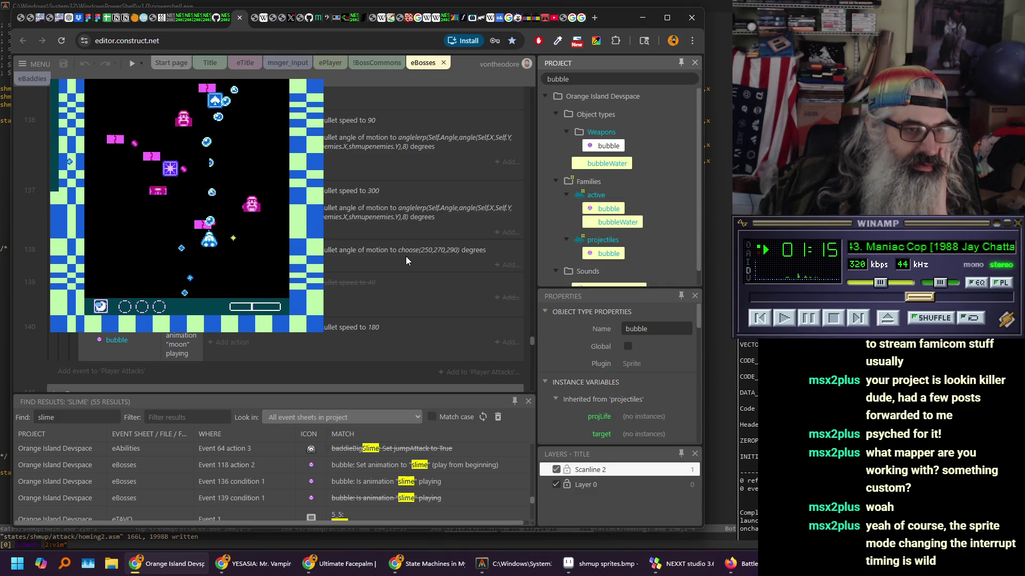
{"action": "scroll", "coordinate": [405, 256], "scroll_direction": "up", "scroll_amount": 1}
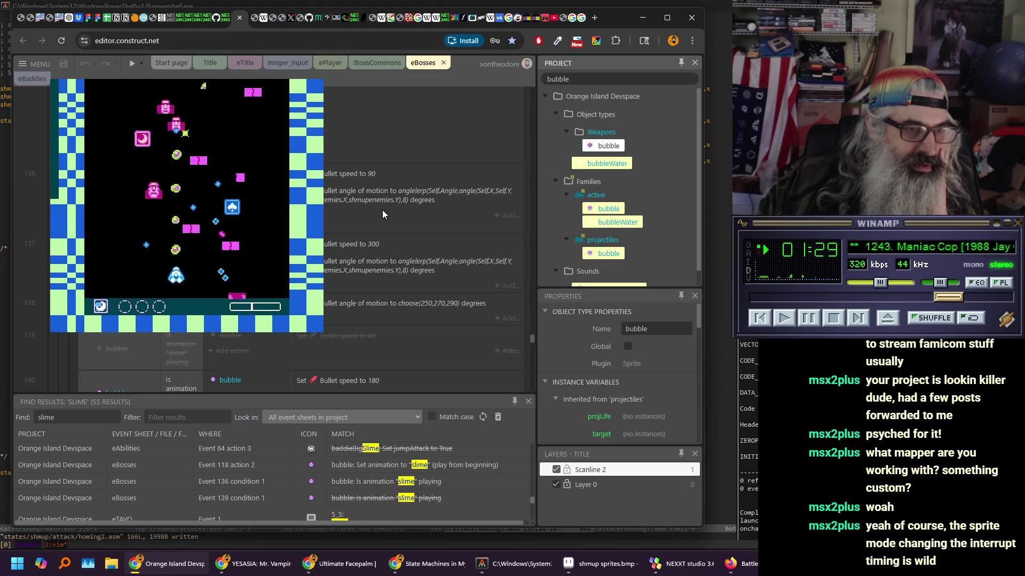
{"action": "scroll", "coordinate": [382, 210], "scroll_direction": "up", "scroll_amount": 5}
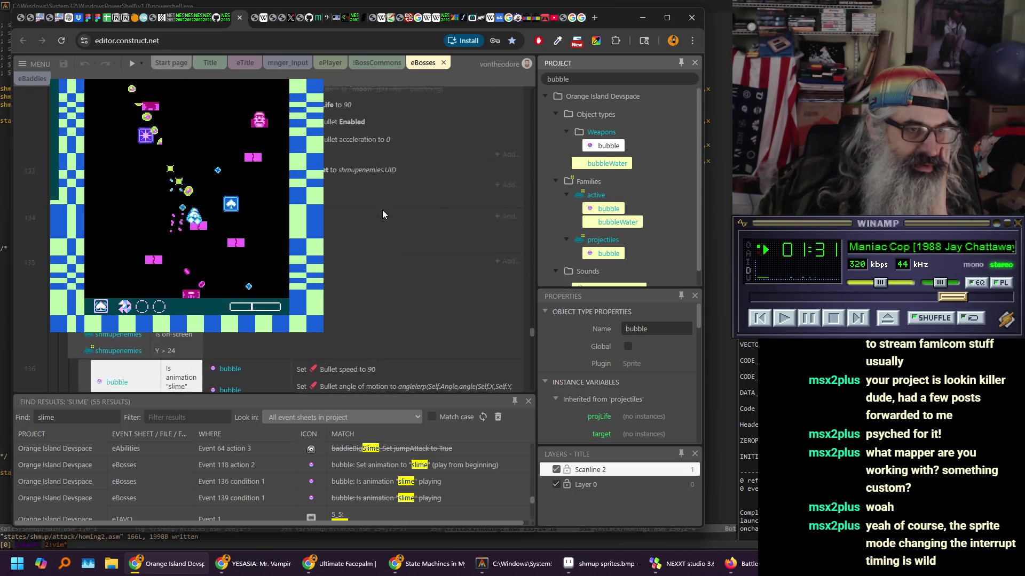
{"action": "scroll", "coordinate": [383, 210], "scroll_direction": "up", "scroll_amount": 2}
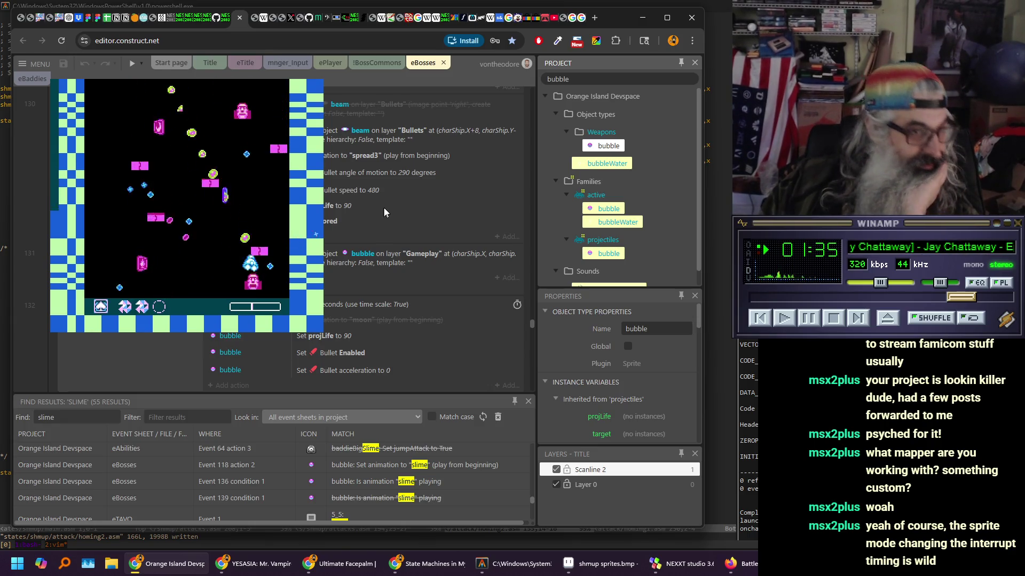
{"action": "scroll", "coordinate": [383, 208], "scroll_direction": "down", "scroll_amount": 1}
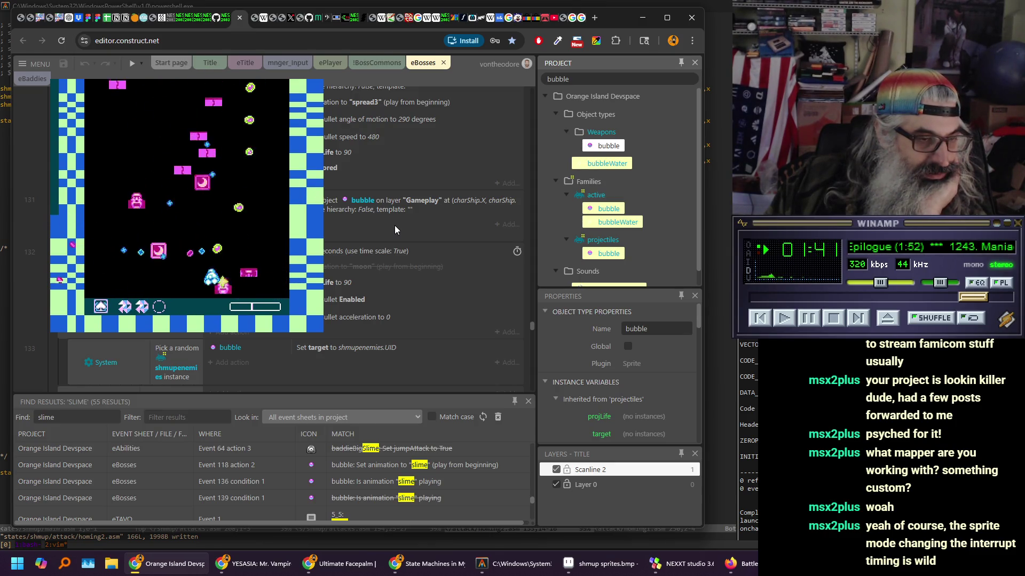
{"action": "scroll", "coordinate": [395, 225], "scroll_direction": "down", "scroll_amount": 1}
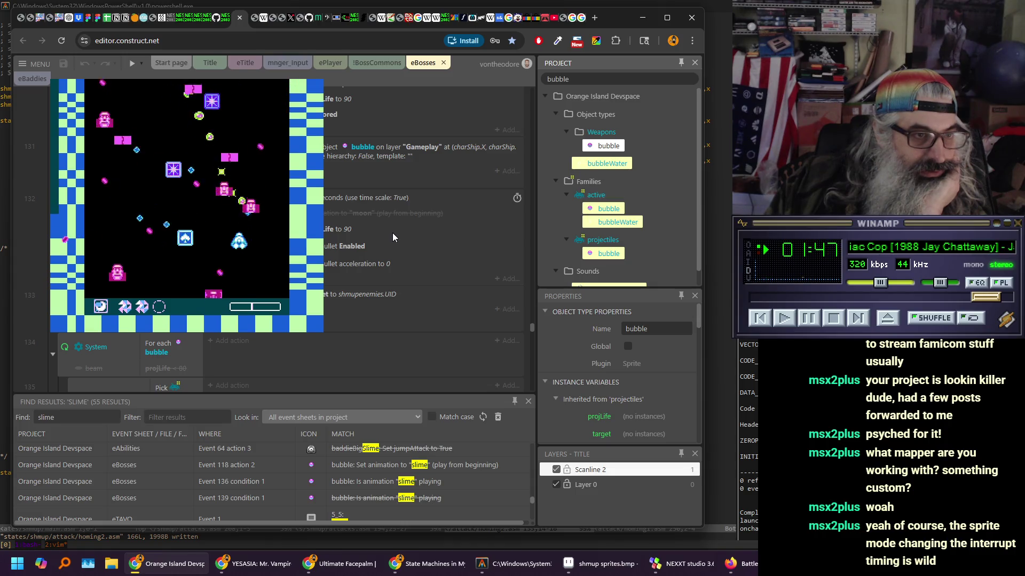
{"action": "scroll", "coordinate": [393, 233], "scroll_direction": "up", "scroll_amount": 1}
{"action": "scroll", "coordinate": [394, 235], "scroll_direction": "up", "scroll_amount": 2}
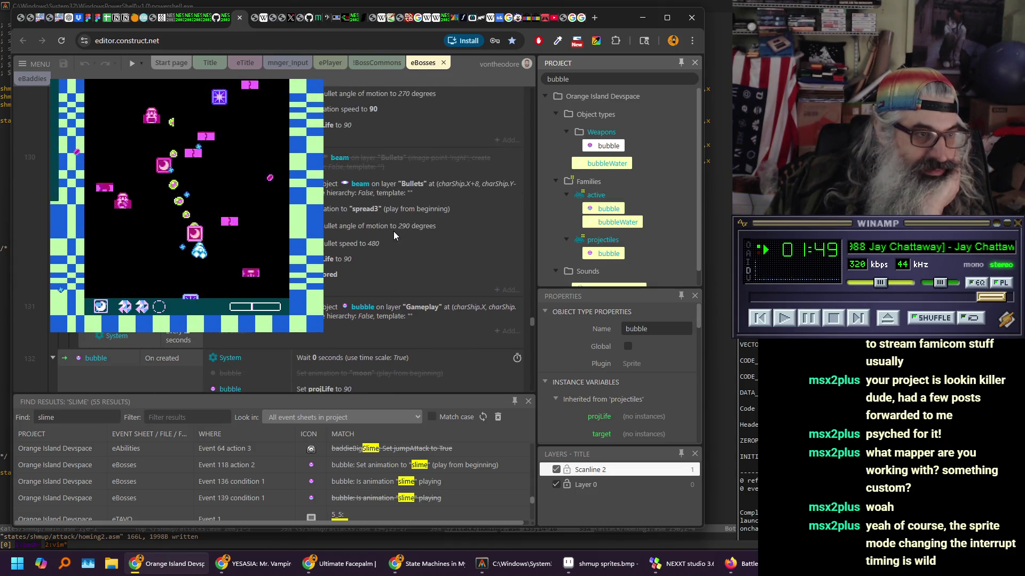
{"action": "scroll", "coordinate": [394, 235], "scroll_direction": "up", "scroll_amount": 2}
{"action": "scroll", "coordinate": [394, 236], "scroll_direction": "up", "scroll_amount": 8}
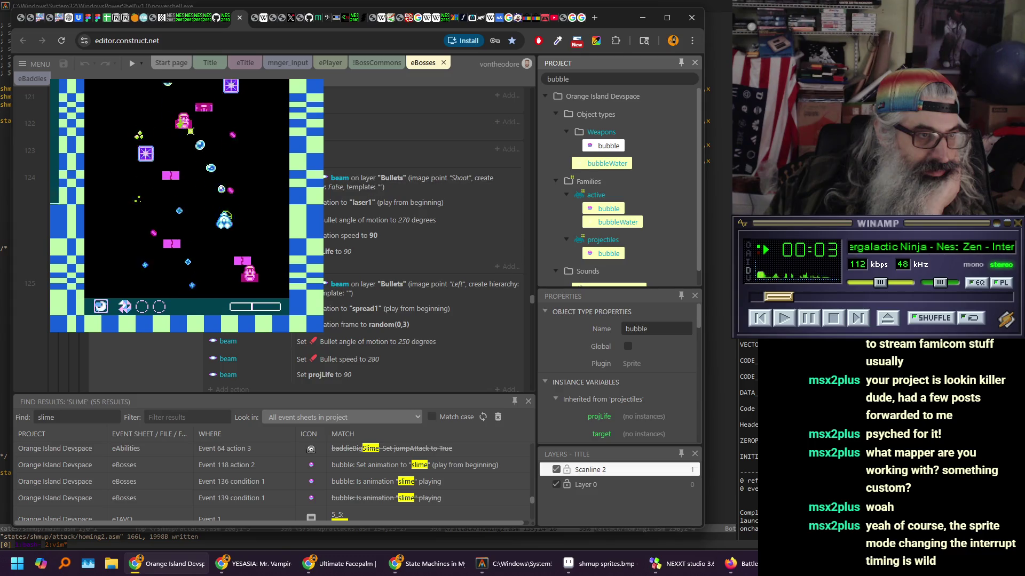
{"action": "scroll", "coordinate": [324, 189], "scroll_direction": "up", "scroll_amount": 2}
{"action": "scroll", "coordinate": [331, 195], "scroll_direction": "up", "scroll_amount": 6}
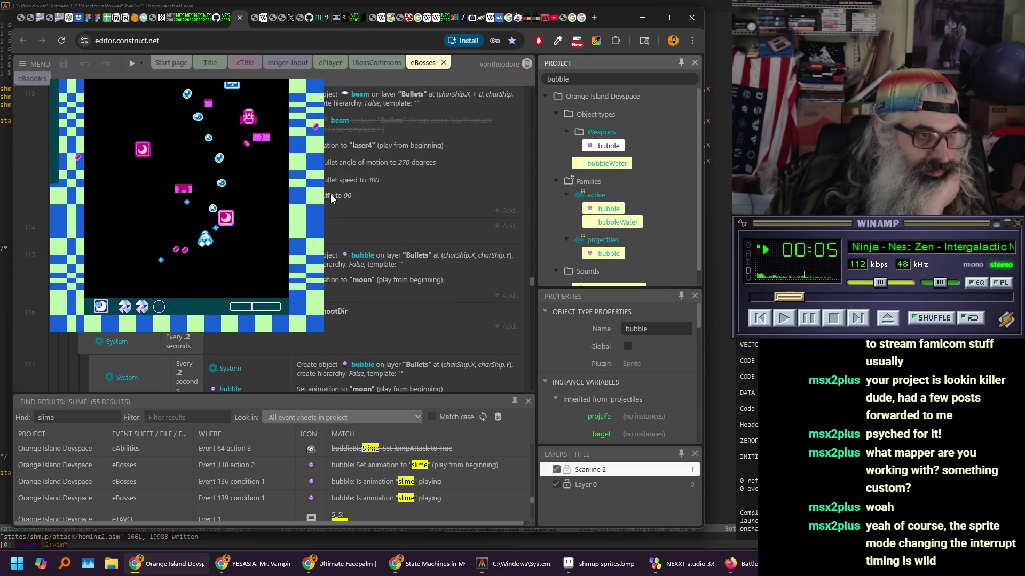
{"action": "scroll", "coordinate": [331, 197], "scroll_direction": "up", "scroll_amount": 6}
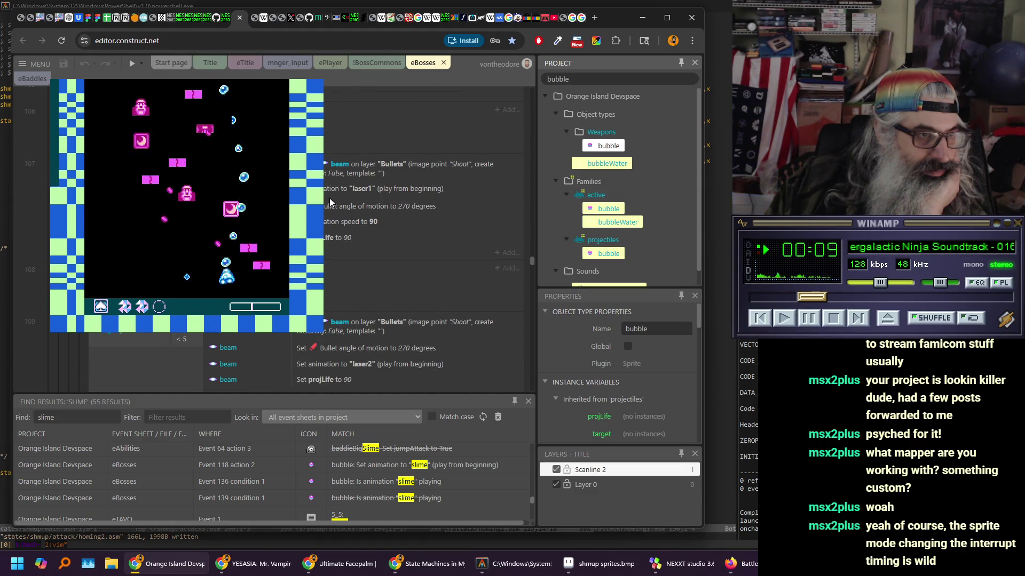
{"action": "scroll", "coordinate": [329, 202], "scroll_direction": "down", "scroll_amount": 1}
{"action": "scroll", "coordinate": [329, 202], "scroll_direction": "down", "scroll_amount": 3}
{"action": "scroll", "coordinate": [327, 203], "scroll_direction": "down", "scroll_amount": 6}
{"action": "scroll", "coordinate": [327, 204], "scroll_direction": "up", "scroll_amount": 1}
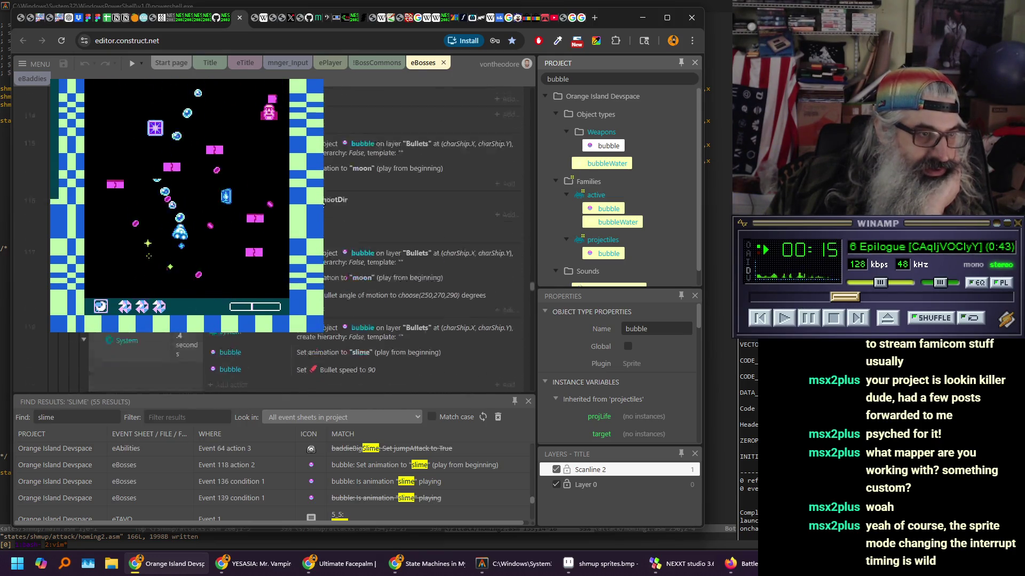
{"action": "scroll", "coordinate": [322, 204], "scroll_direction": "down", "scroll_amount": 2}
{"action": "scroll", "coordinate": [358, 185], "scroll_direction": "up", "scroll_amount": 2}
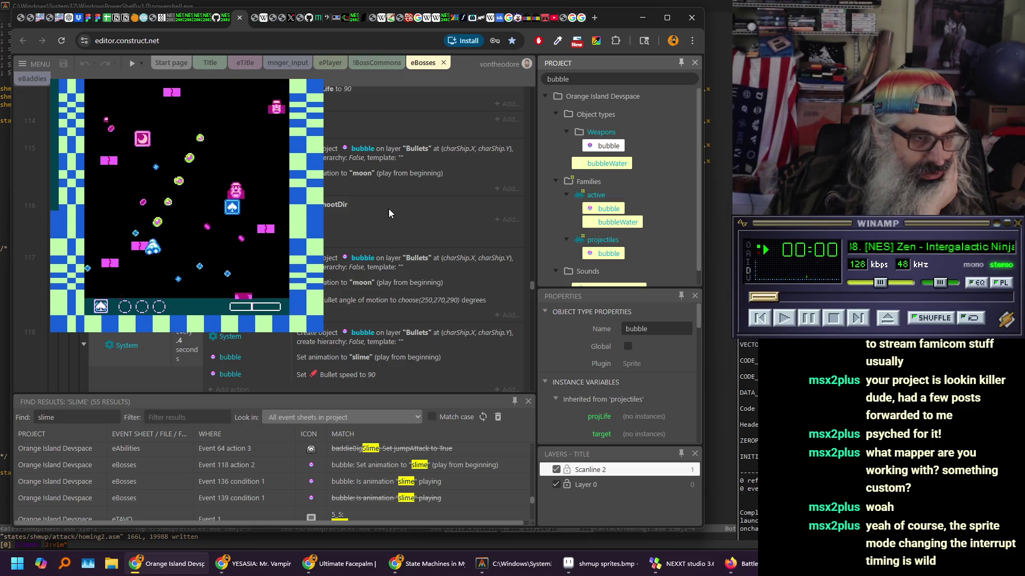
{"action": "scroll", "coordinate": [388, 210], "scroll_direction": "down", "scroll_amount": 1}
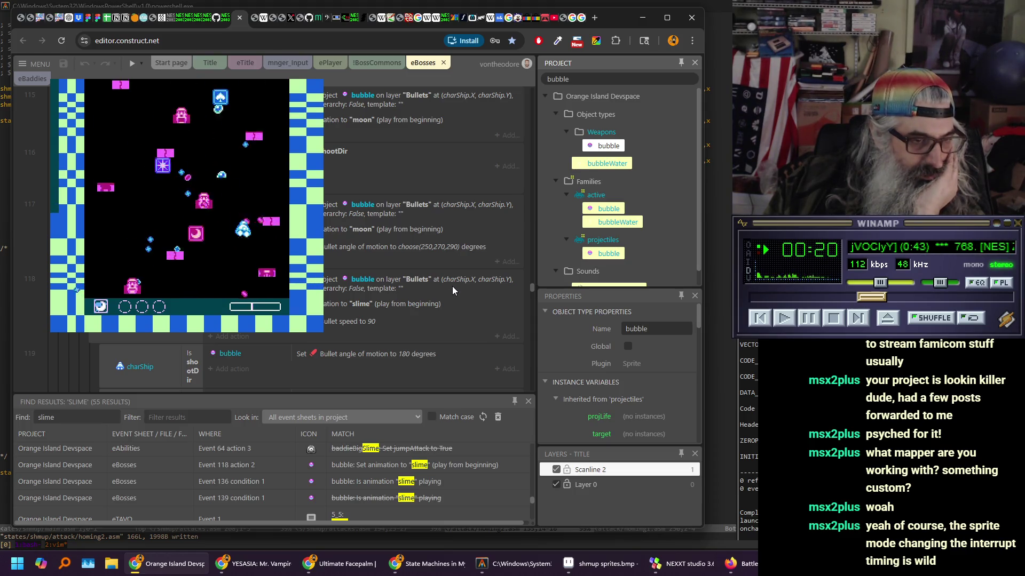
{"action": "scroll", "coordinate": [452, 286], "scroll_direction": "down", "scroll_amount": 2}
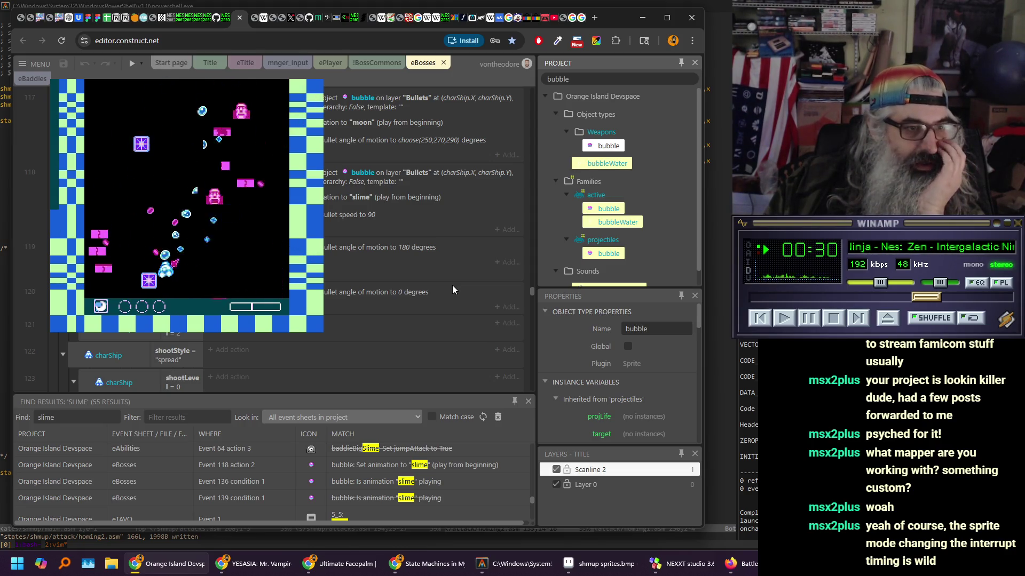
{"action": "scroll", "coordinate": [453, 285], "scroll_direction": "up", "scroll_amount": 1}
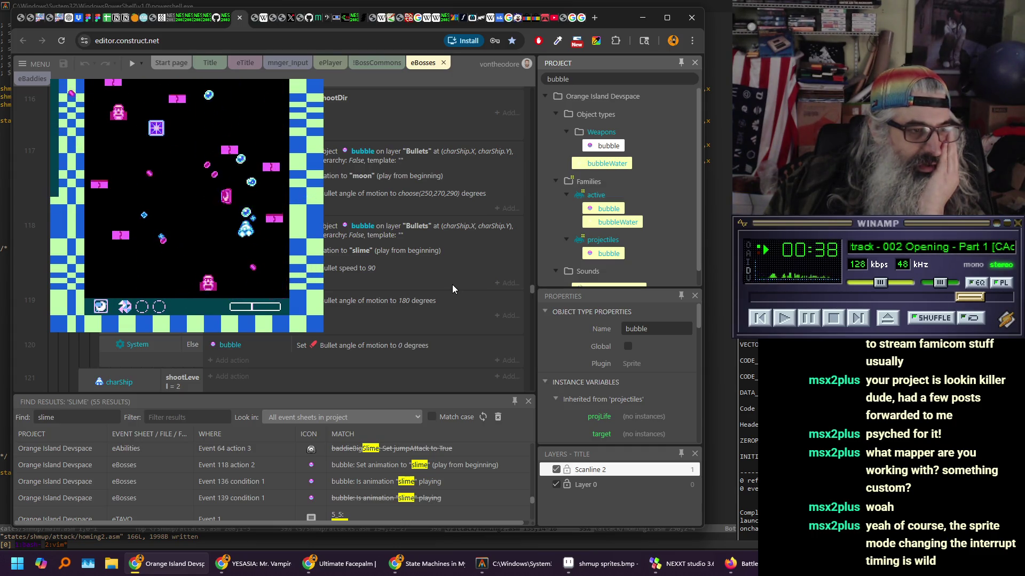
{"action": "scroll", "coordinate": [452, 284], "scroll_direction": "up", "scroll_amount": 2}
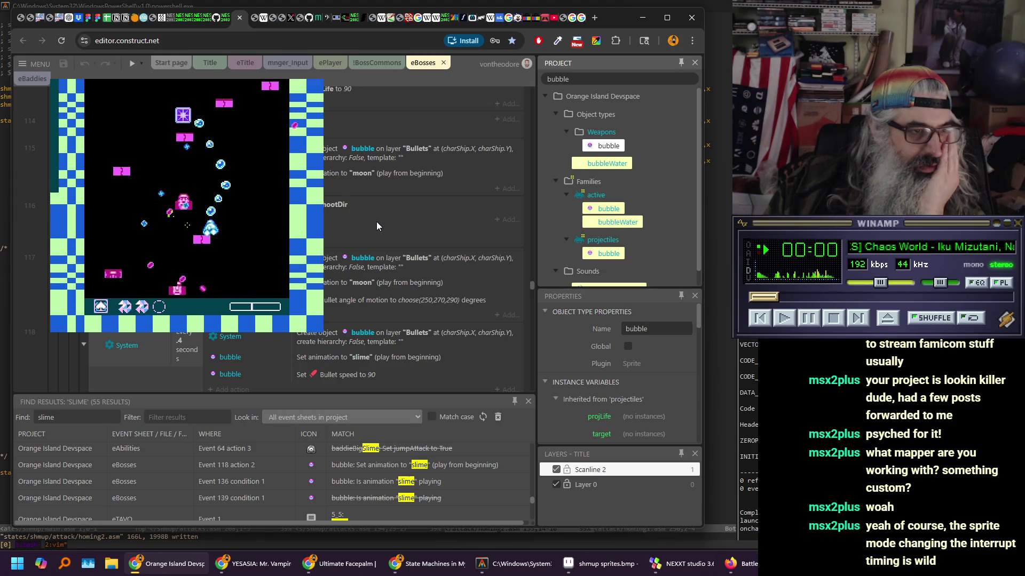
{"action": "scroll", "coordinate": [409, 213], "scroll_direction": "down", "scroll_amount": 3}
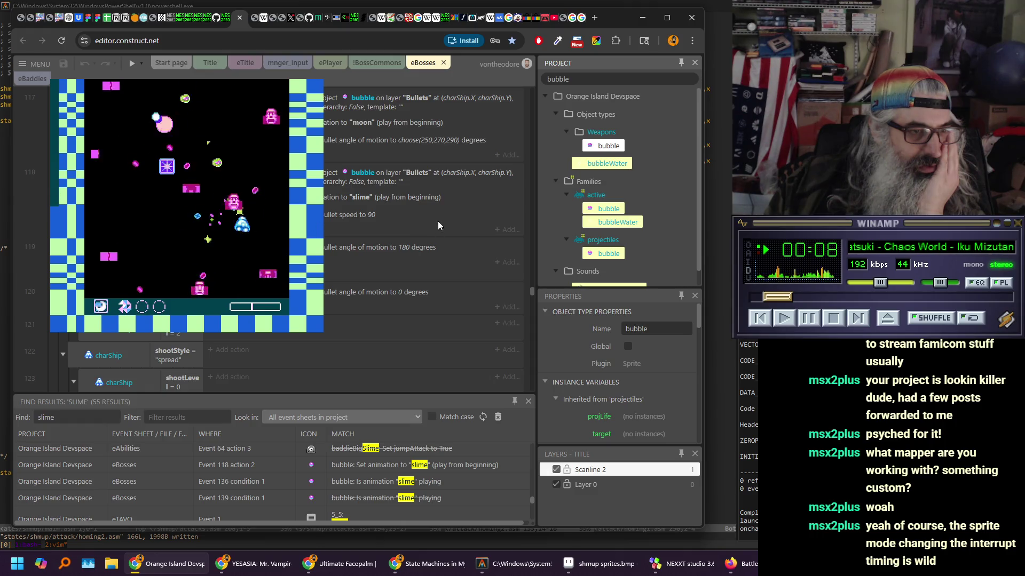
{"action": "scroll", "coordinate": [470, 230], "scroll_direction": "up", "scroll_amount": 1}
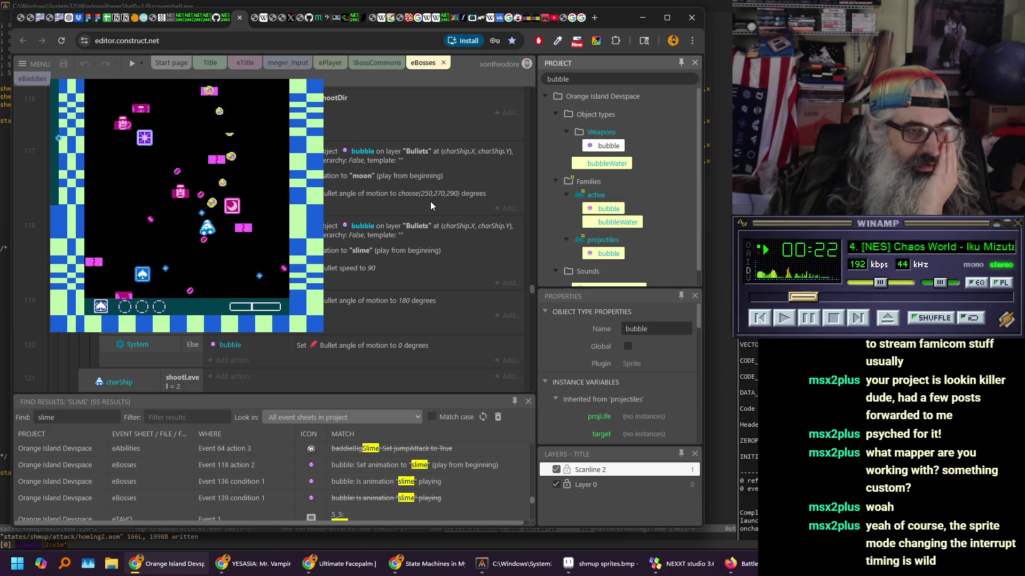
{"action": "scroll", "coordinate": [433, 204], "scroll_direction": "up", "scroll_amount": 1}
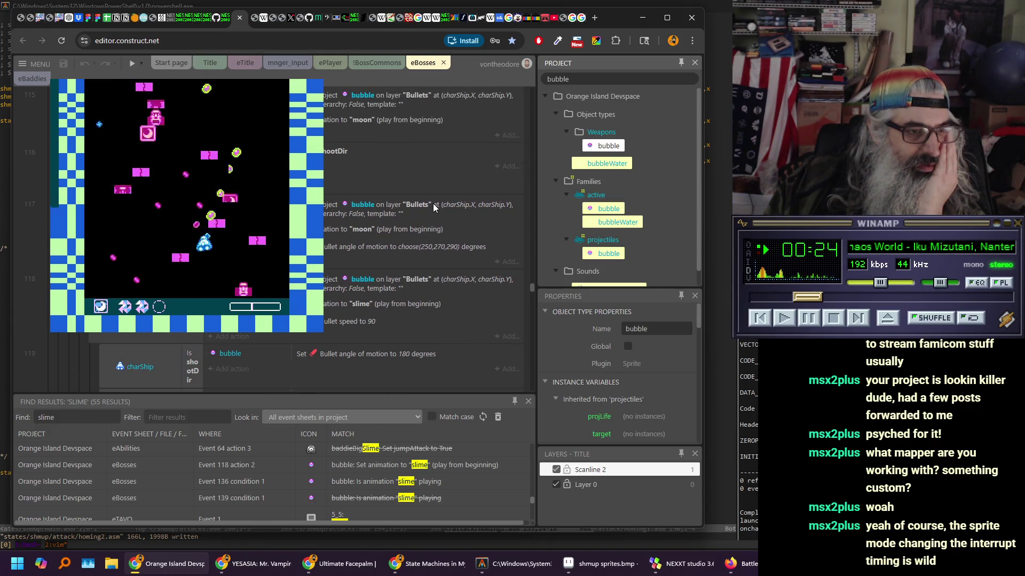
{"action": "scroll", "coordinate": [433, 203], "scroll_direction": "down", "scroll_amount": 2}
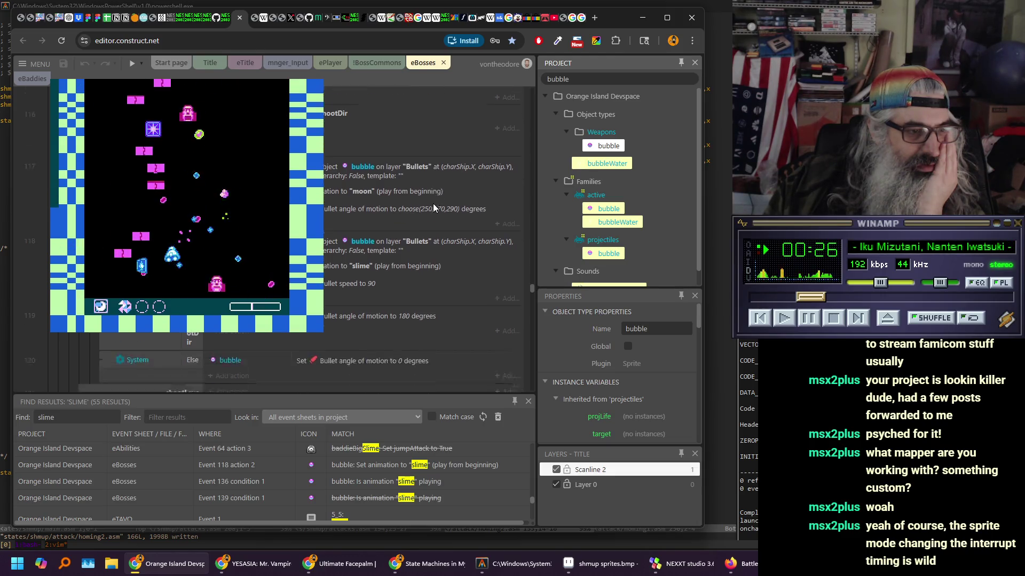
{"action": "scroll", "coordinate": [433, 204], "scroll_direction": "up", "scroll_amount": 1}
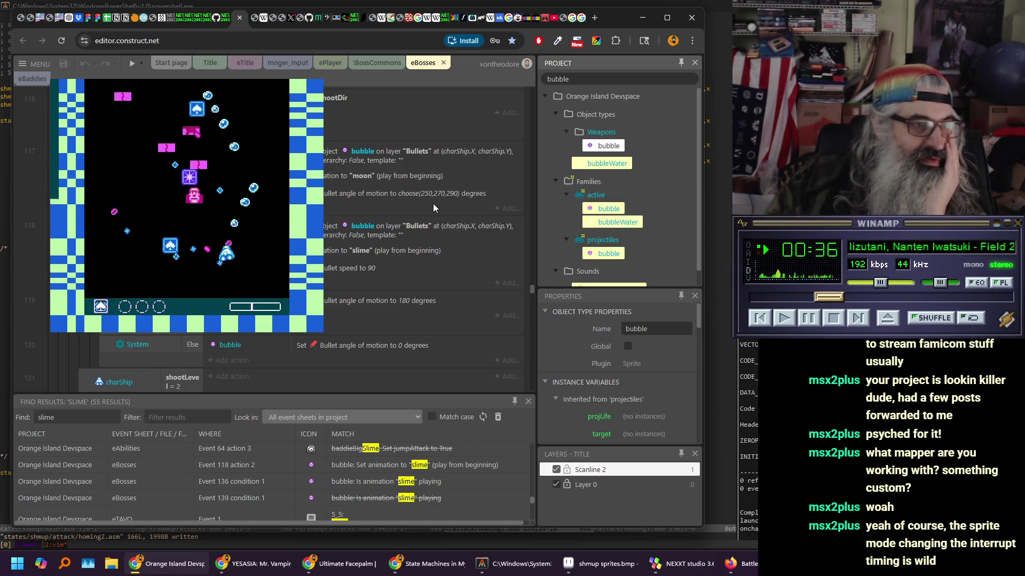
{"action": "scroll", "coordinate": [379, 176], "scroll_direction": "up", "scroll_amount": 3}
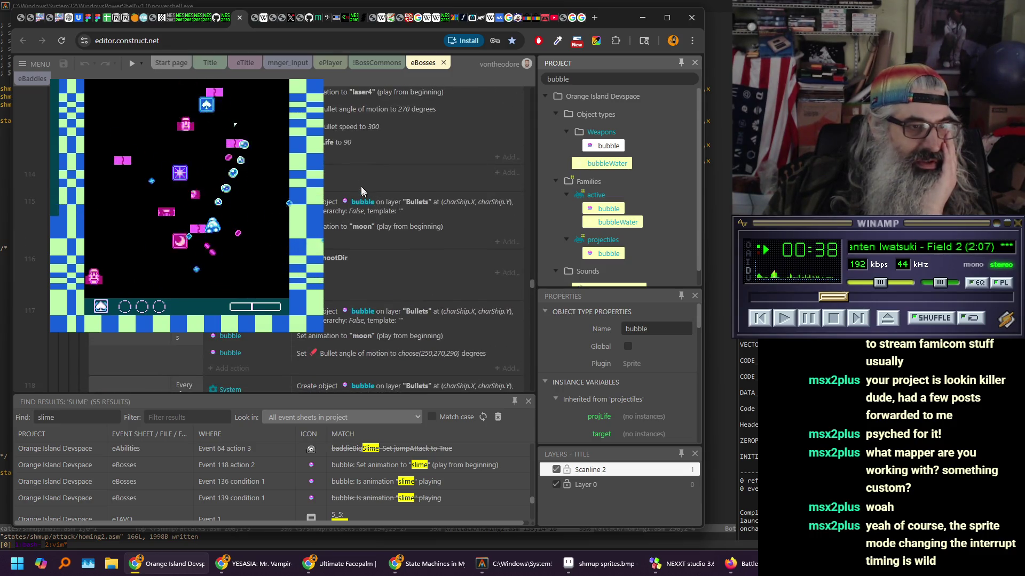
{"action": "scroll", "coordinate": [387, 185], "scroll_direction": "down", "scroll_amount": 5}
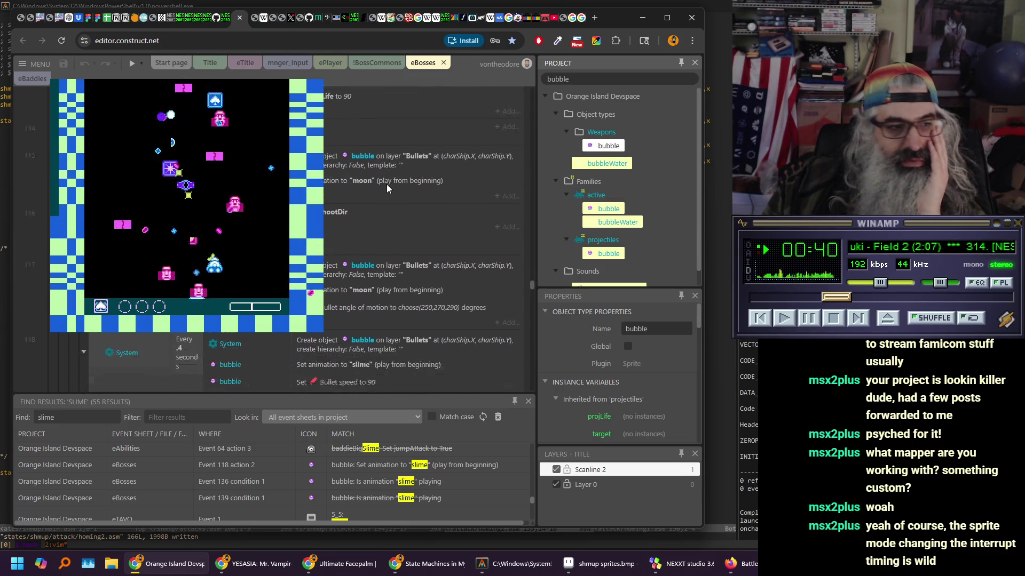
{"action": "scroll", "coordinate": [387, 190], "scroll_direction": "down", "scroll_amount": 1}
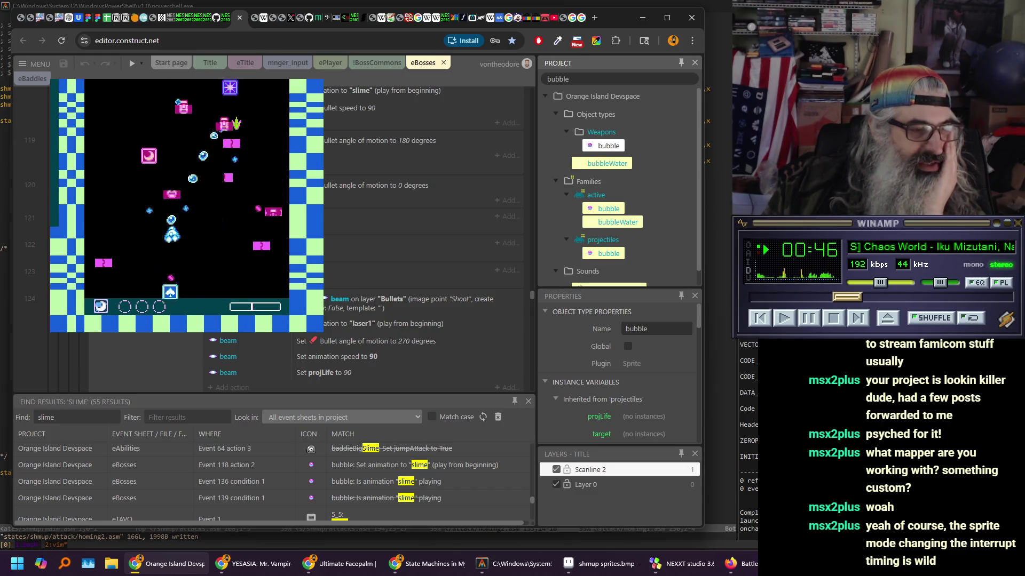
{"action": "scroll", "coordinate": [326, 224], "scroll_direction": "up", "scroll_amount": 3}
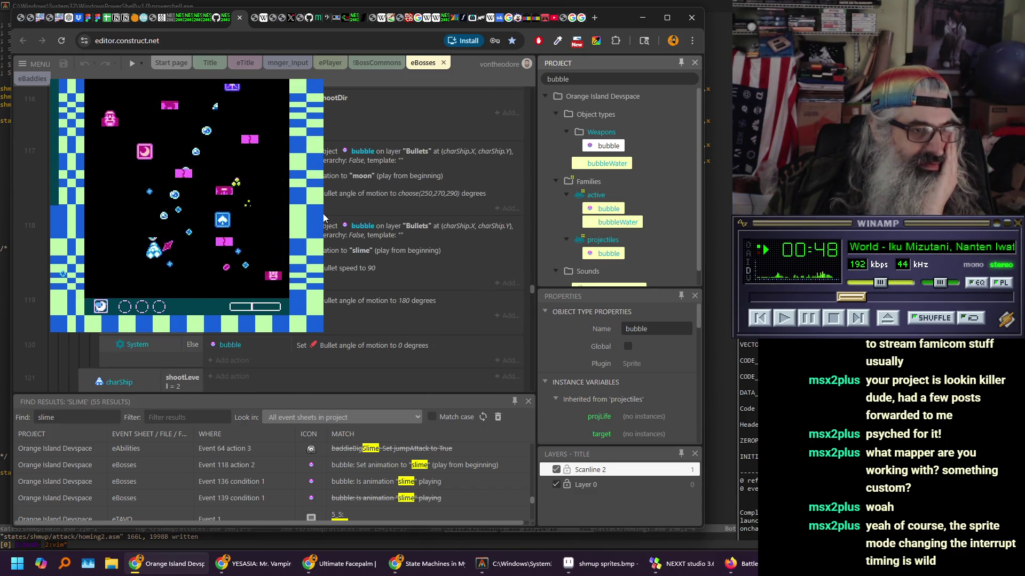
{"action": "scroll", "coordinate": [324, 217], "scroll_direction": "up", "scroll_amount": 2}
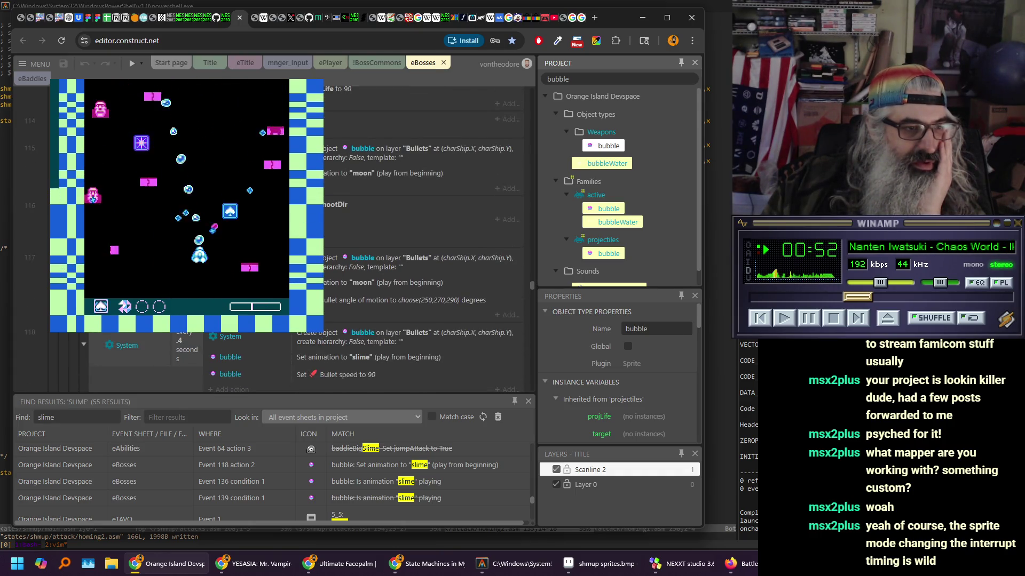
{"action": "scroll", "coordinate": [422, 224], "scroll_direction": "up", "scroll_amount": 2}
{"action": "scroll", "coordinate": [297, 242], "scroll_direction": "up", "scroll_amount": 3}
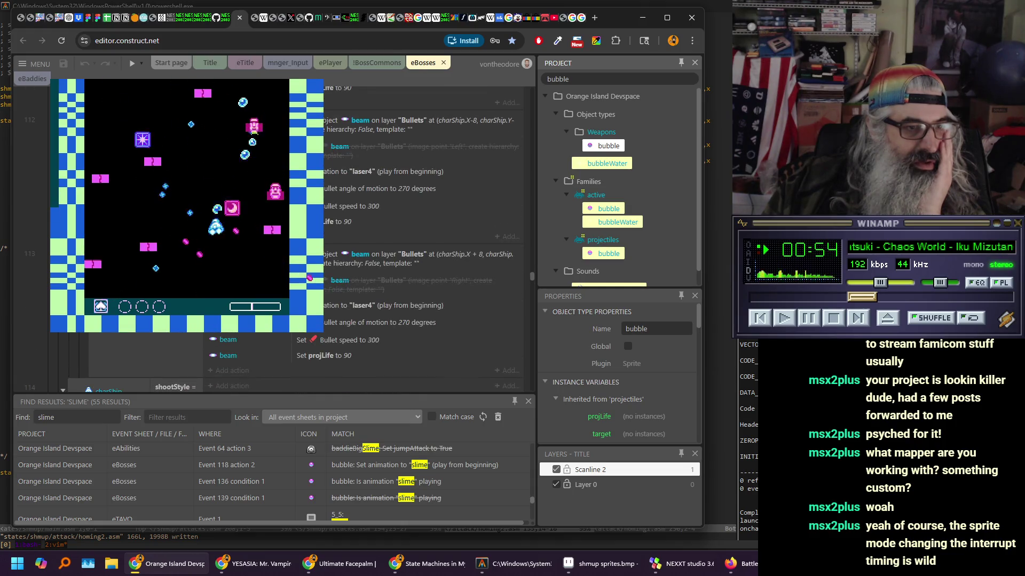
{"action": "scroll", "coordinate": [422, 229], "scroll_direction": "down", "scroll_amount": 3}
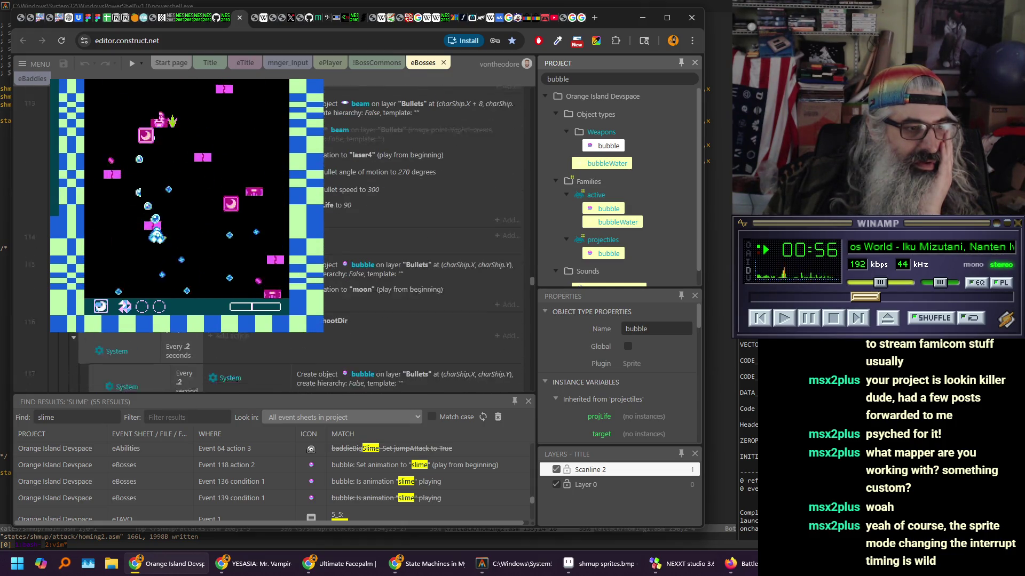
{"action": "scroll", "coordinate": [422, 229], "scroll_direction": "down", "scroll_amount": 2}
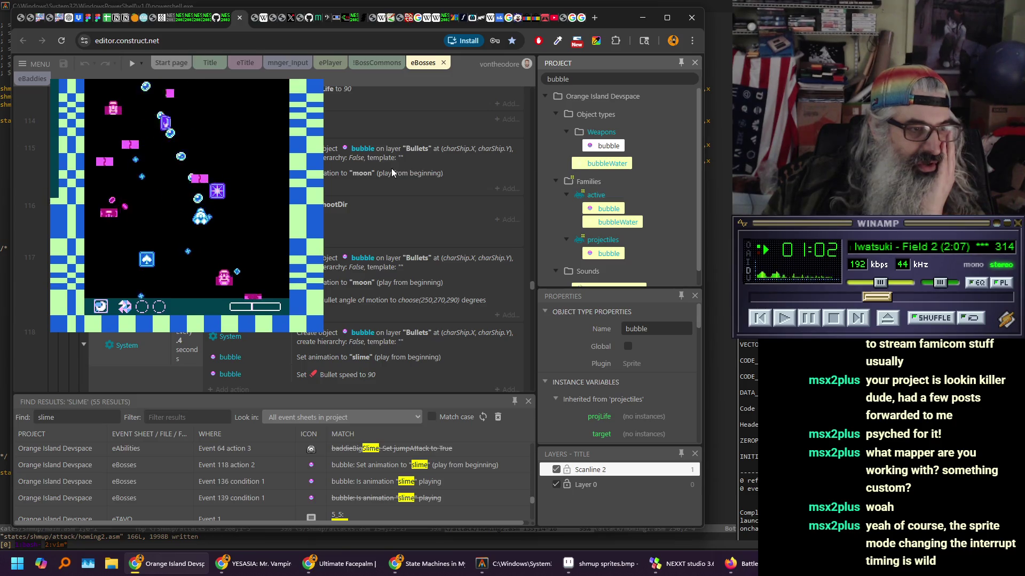
{"action": "scroll", "coordinate": [386, 177], "scroll_direction": "down", "scroll_amount": 1}
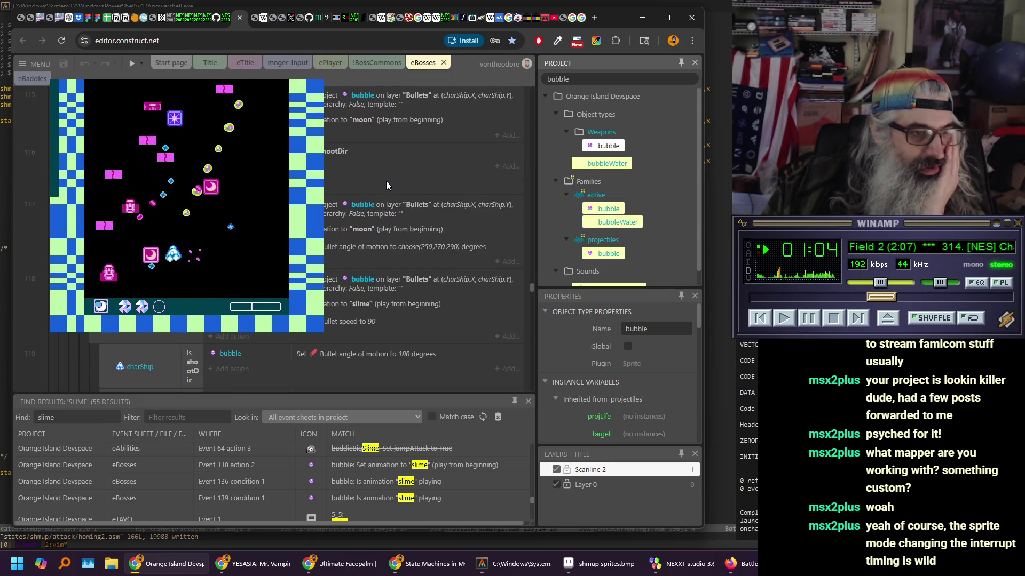
{"action": "scroll", "coordinate": [416, 219], "scroll_direction": "up", "scroll_amount": 1}
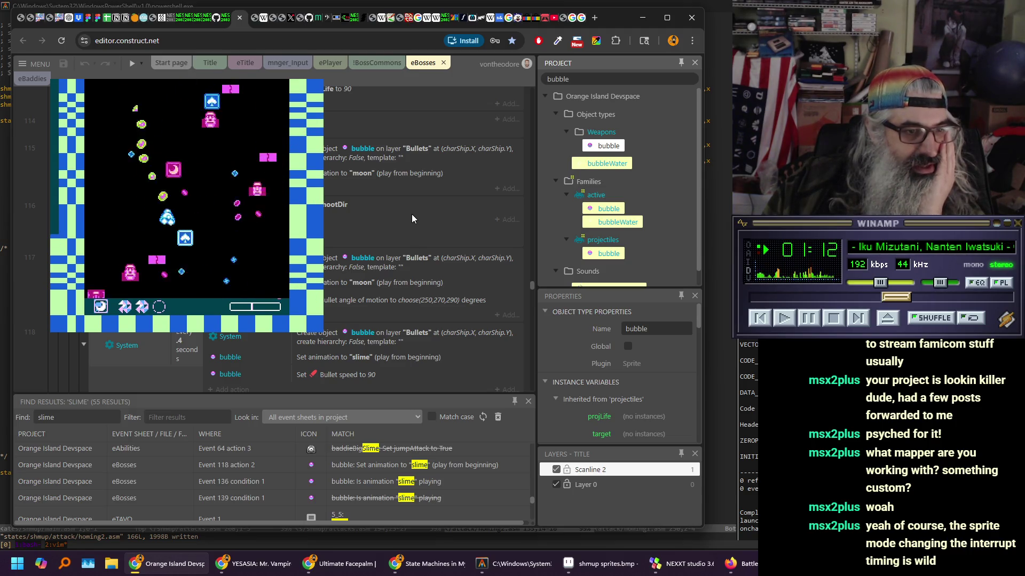
{"action": "scroll", "coordinate": [409, 213], "scroll_direction": "down", "scroll_amount": 1}
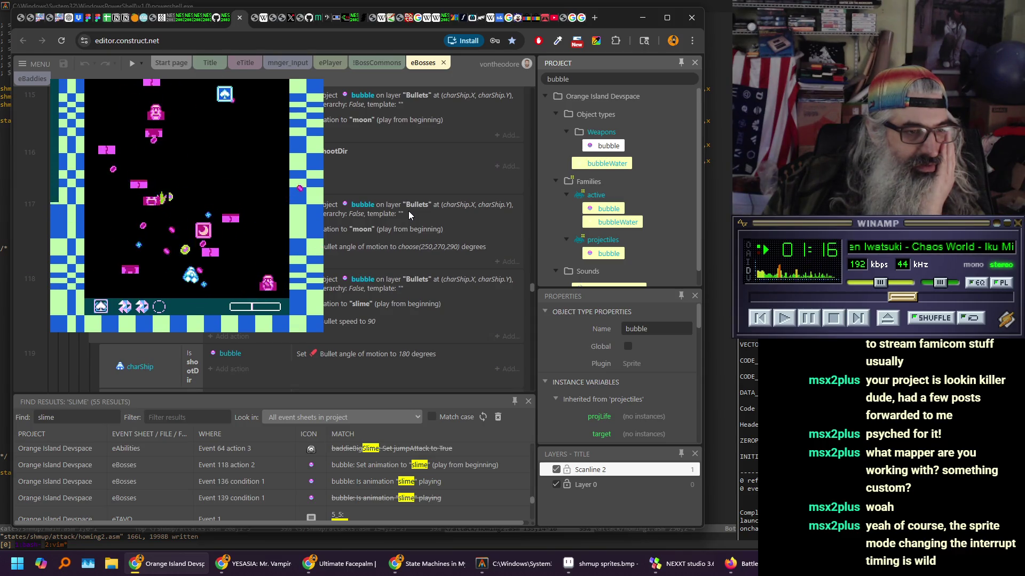
{"action": "scroll", "coordinate": [410, 216], "scroll_direction": "down", "scroll_amount": 2}
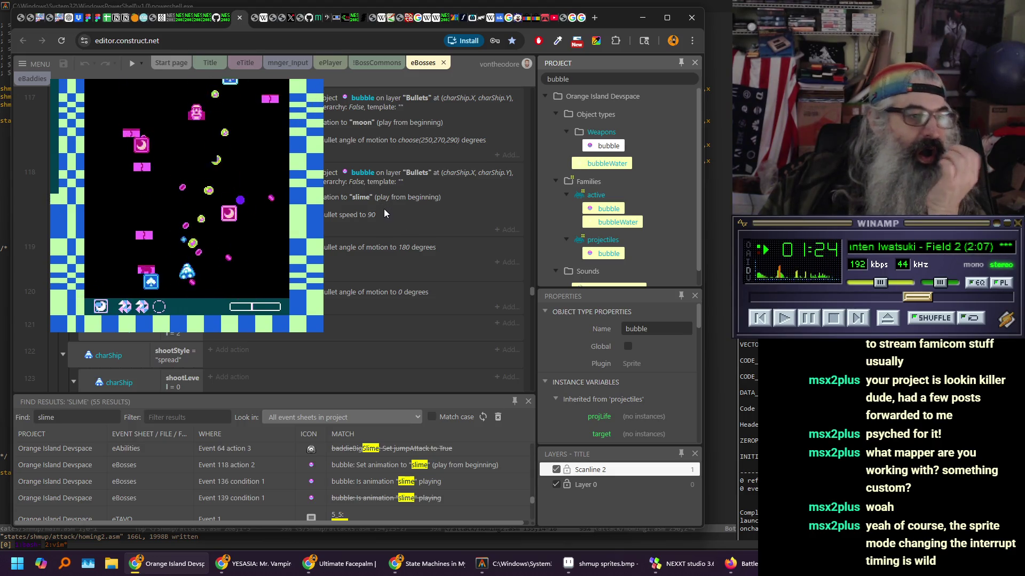
{"action": "double_click", "coordinate": [34, 412]}
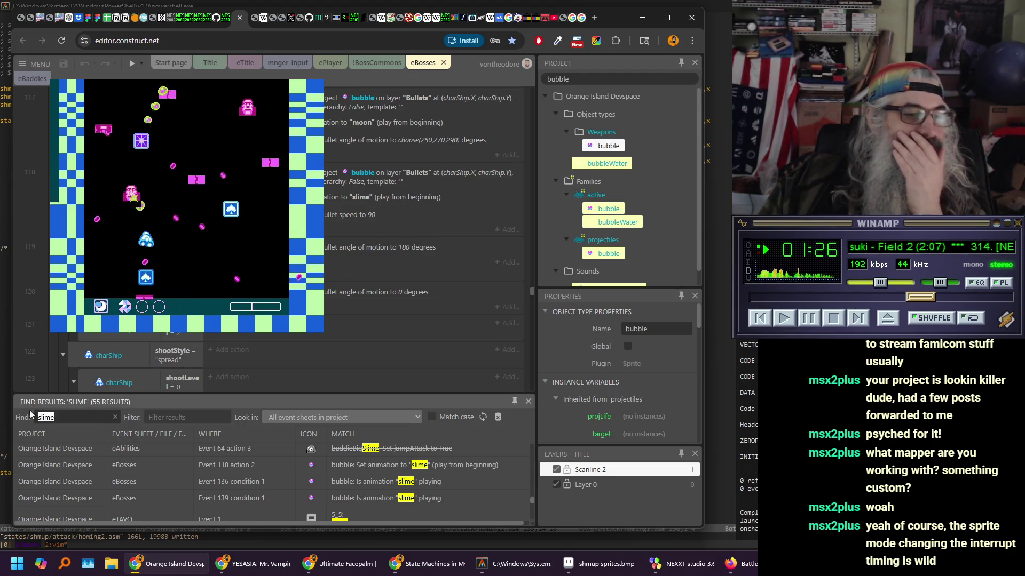
Search 'bubble' in the active event sheet only and enlarge the Find Results panel
{"action": "type", "text": "bubble"}
{"action": "key", "text": "Return"}
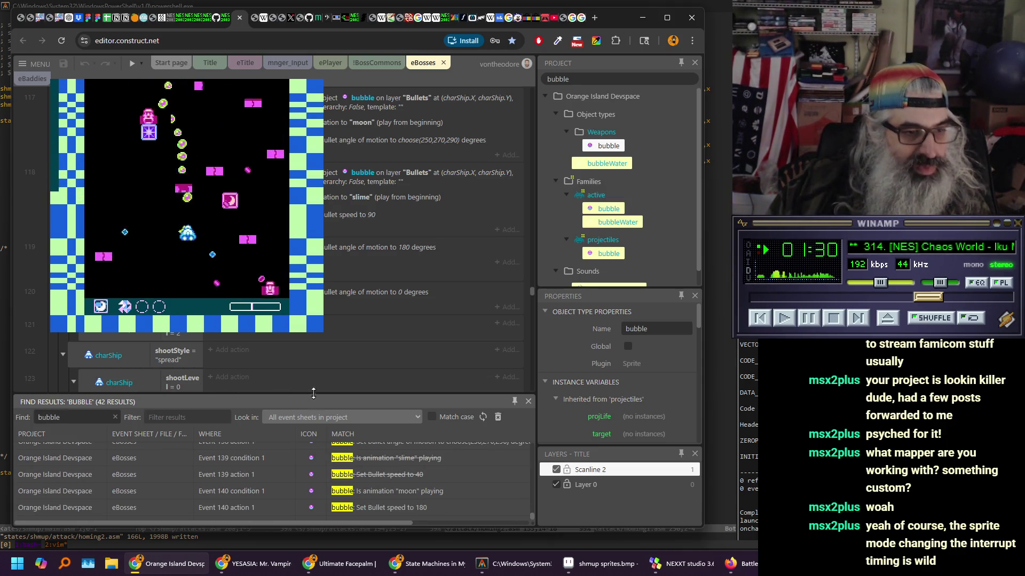
{"action": "left_click", "coordinate": [376, 415]}
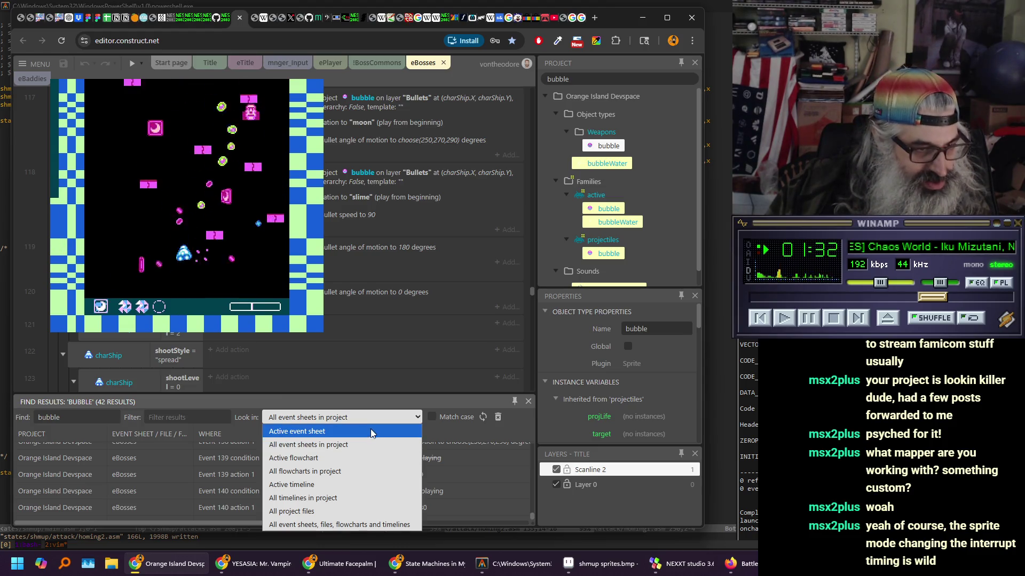
{"action": "left_click", "coordinate": [370, 430]}
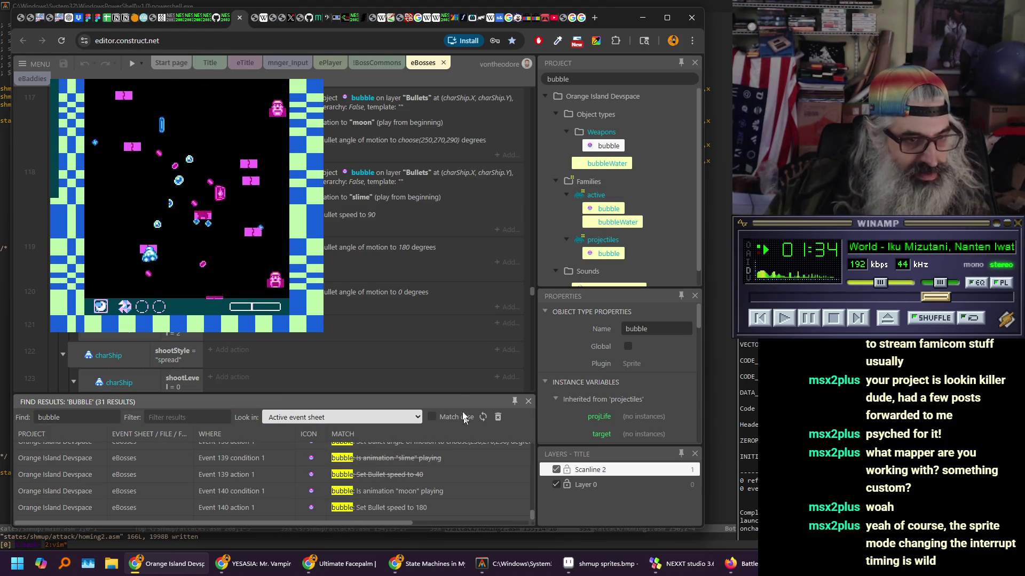
{"action": "left_click_drag", "start_coordinate": [454, 395], "coordinate": [454, 281]}
{"action": "scroll", "coordinate": [449, 406], "scroll_direction": "up", "scroll_amount": 5}
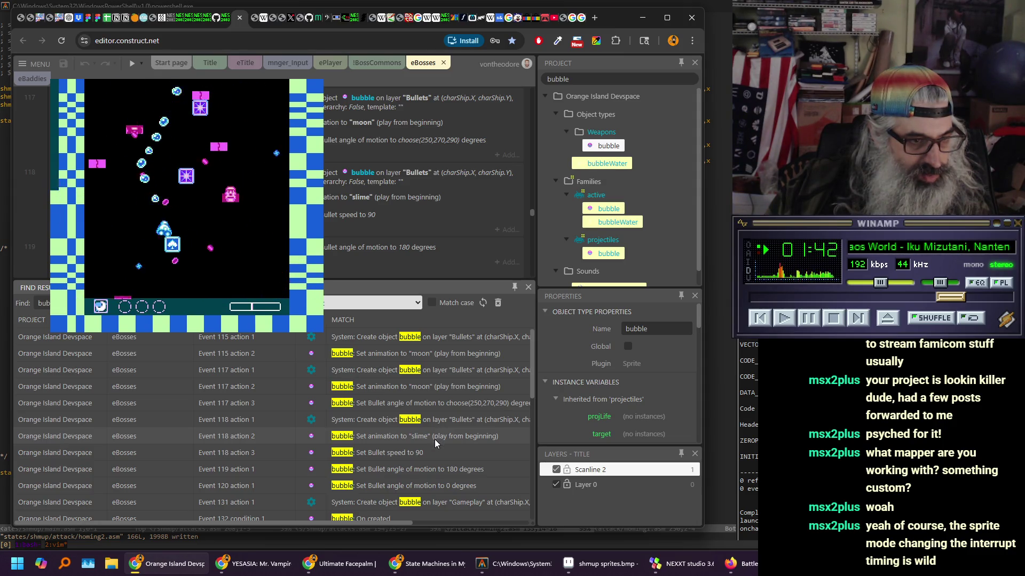
{"action": "scroll", "coordinate": [443, 466], "scroll_direction": "down", "scroll_amount": 1}
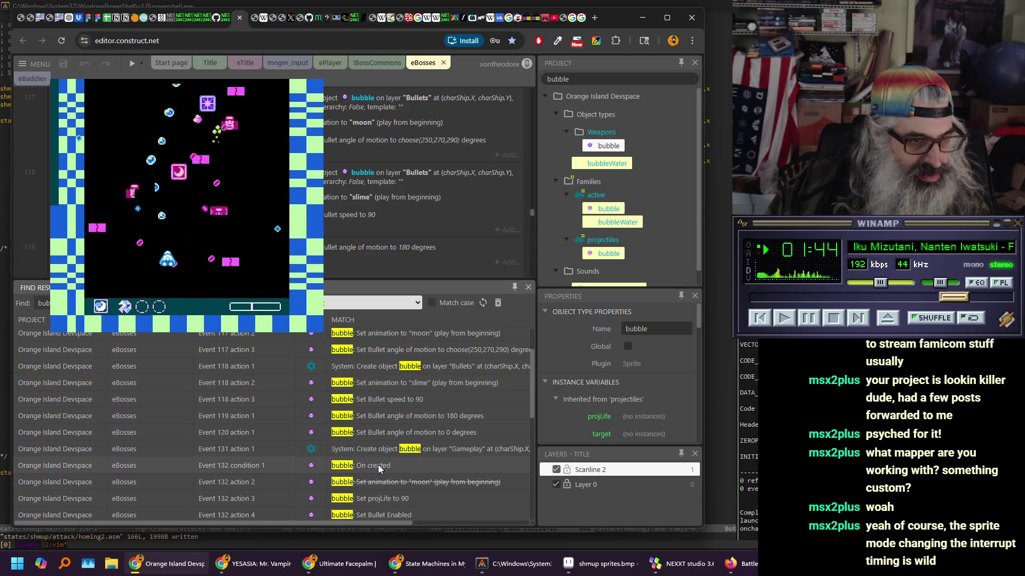
Jump to the bubble's On created event 132 and locate its Bullet Enabled and acceleration actions
{"action": "left_click", "coordinate": [370, 467]}
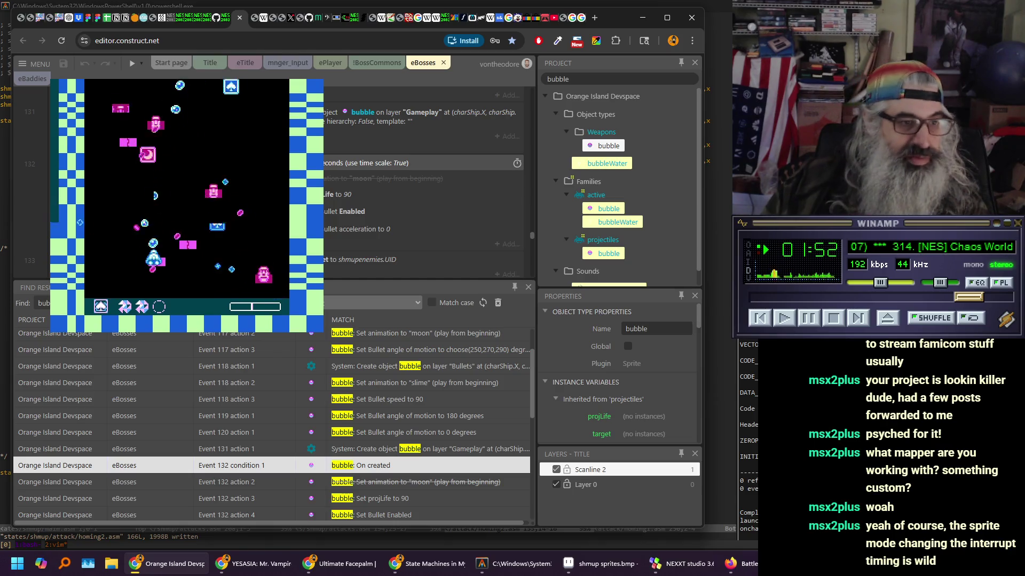
{"action": "scroll", "coordinate": [422, 176], "scroll_direction": "down", "scroll_amount": 1}
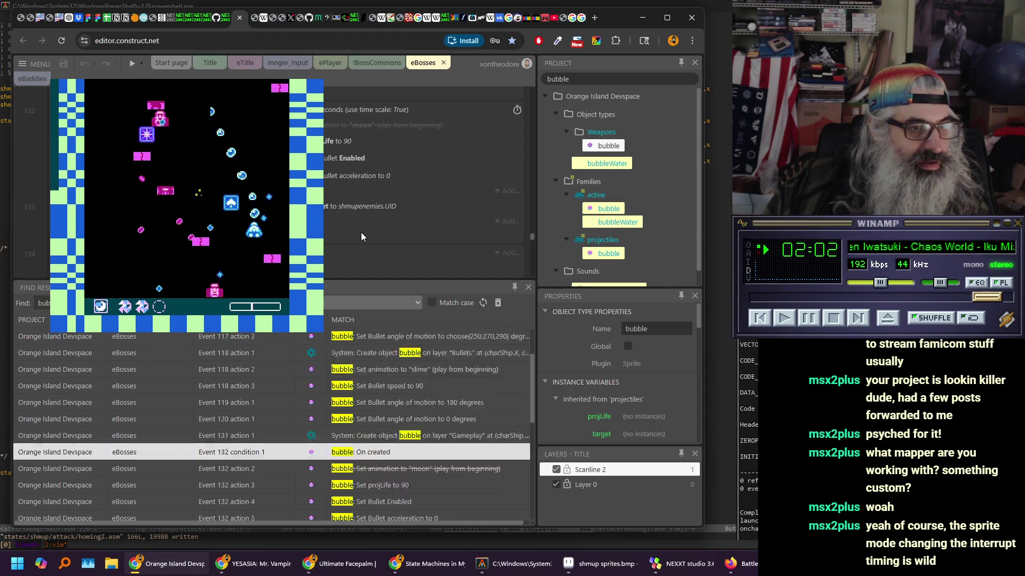
{"action": "scroll", "coordinate": [361, 232], "scroll_direction": "up", "scroll_amount": 3}
{"action": "scroll", "coordinate": [357, 232], "scroll_direction": "down", "scroll_amount": 2}
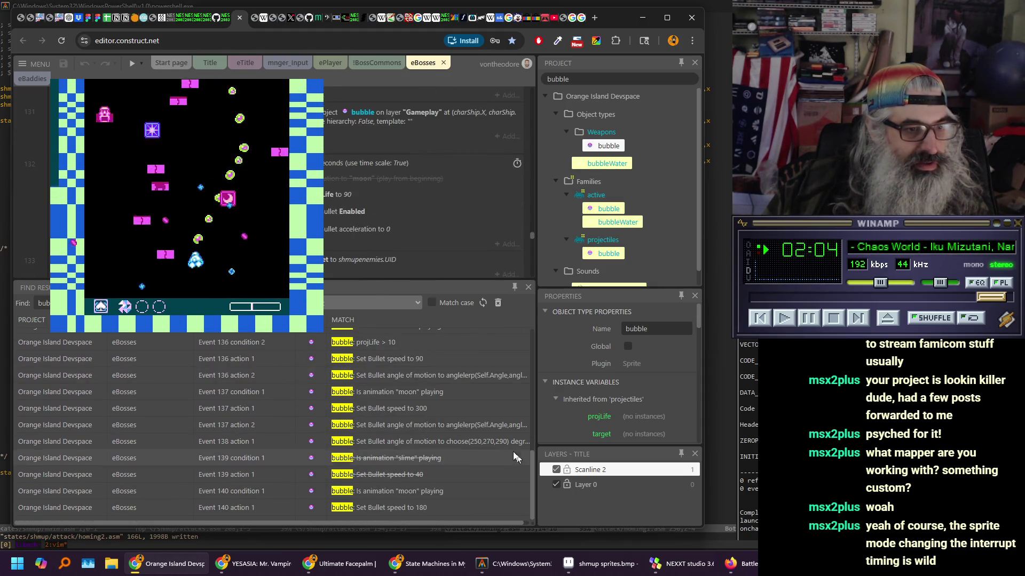
{"action": "scroll", "coordinate": [441, 401], "scroll_direction": "up", "scroll_amount": 5}
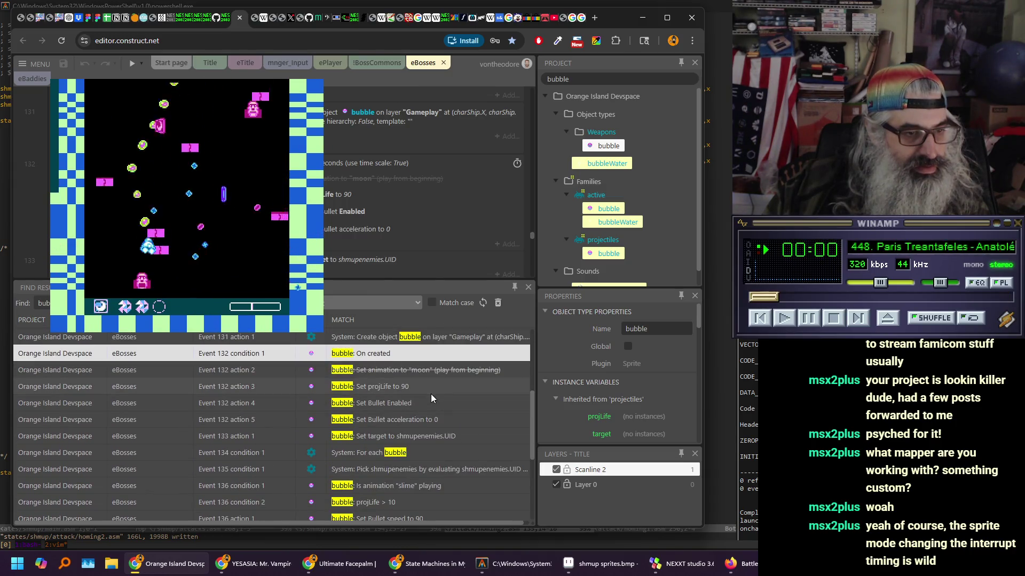
{"action": "left_click", "coordinate": [415, 403]}
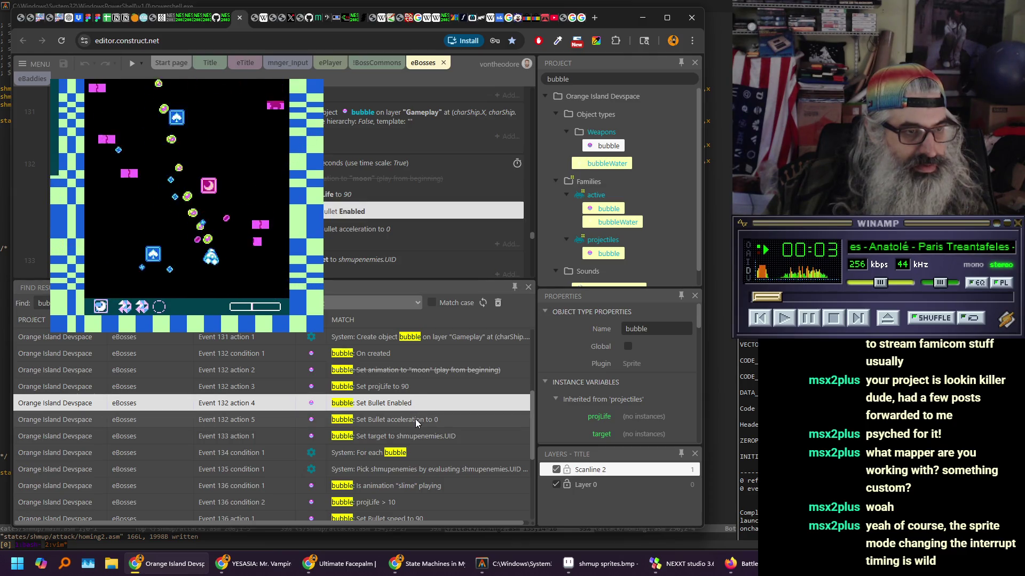
{"action": "left_click", "coordinate": [417, 420]}
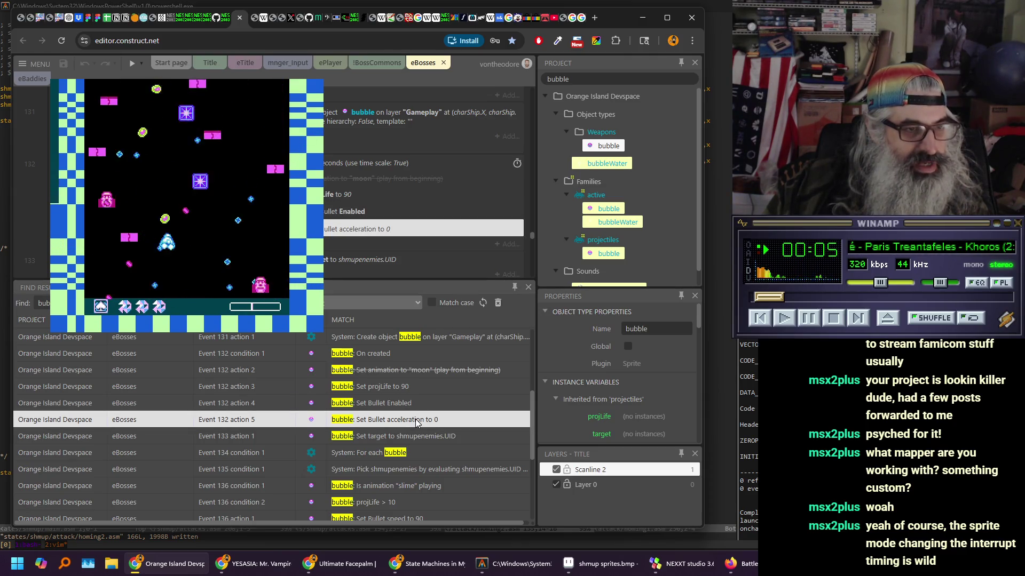
Bring up event 136, the bubble's slime homing condition, and its following event
{"action": "scroll", "coordinate": [345, 178], "scroll_direction": "up", "scroll_amount": 5}
{"action": "scroll", "coordinate": [345, 181], "scroll_direction": "down", "scroll_amount": 5}
{"action": "scroll", "coordinate": [343, 187], "scroll_direction": "down", "scroll_amount": 1}
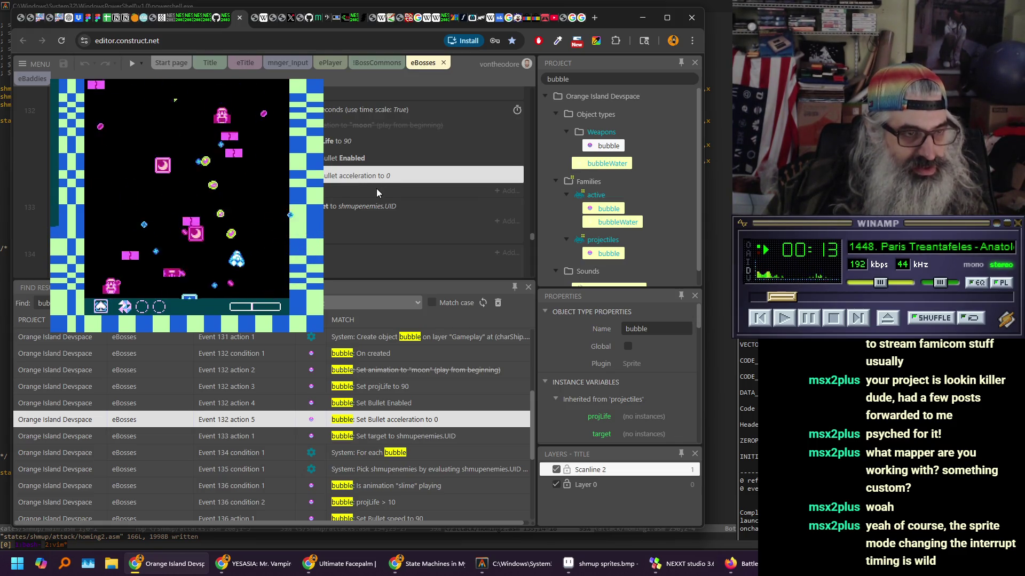
{"action": "scroll", "coordinate": [430, 427], "scroll_direction": "down", "scroll_amount": 2}
{"action": "double_click", "coordinate": [432, 379]}
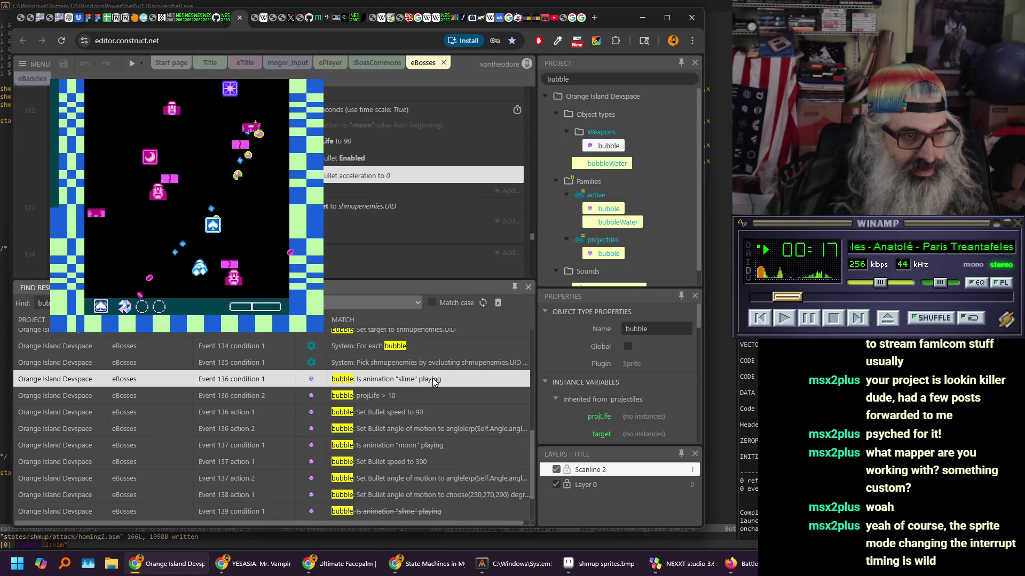
{"action": "scroll", "coordinate": [373, 197], "scroll_direction": "down", "scroll_amount": 1}
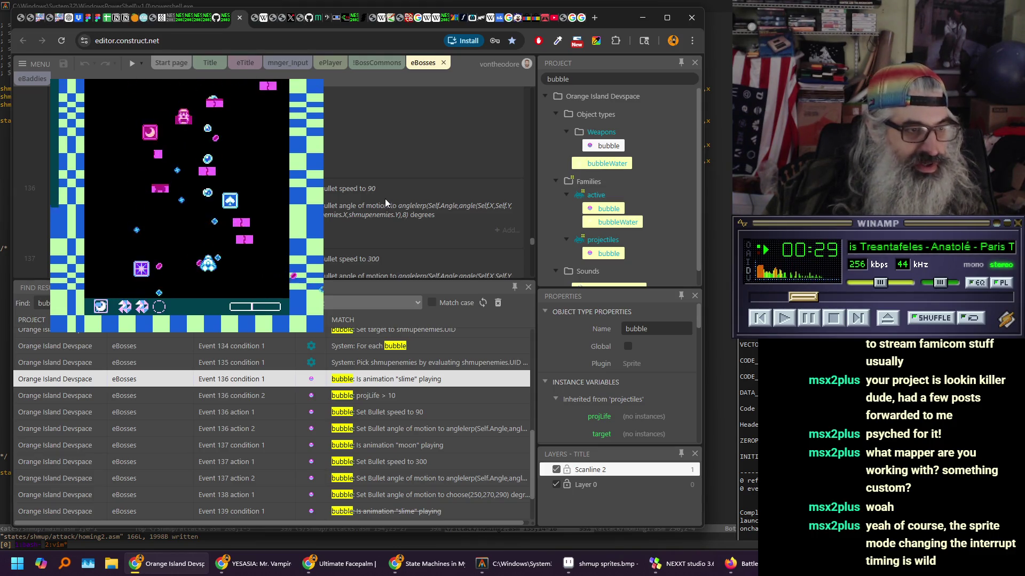
{"action": "scroll", "coordinate": [385, 198], "scroll_direction": "down", "scroll_amount": 1}
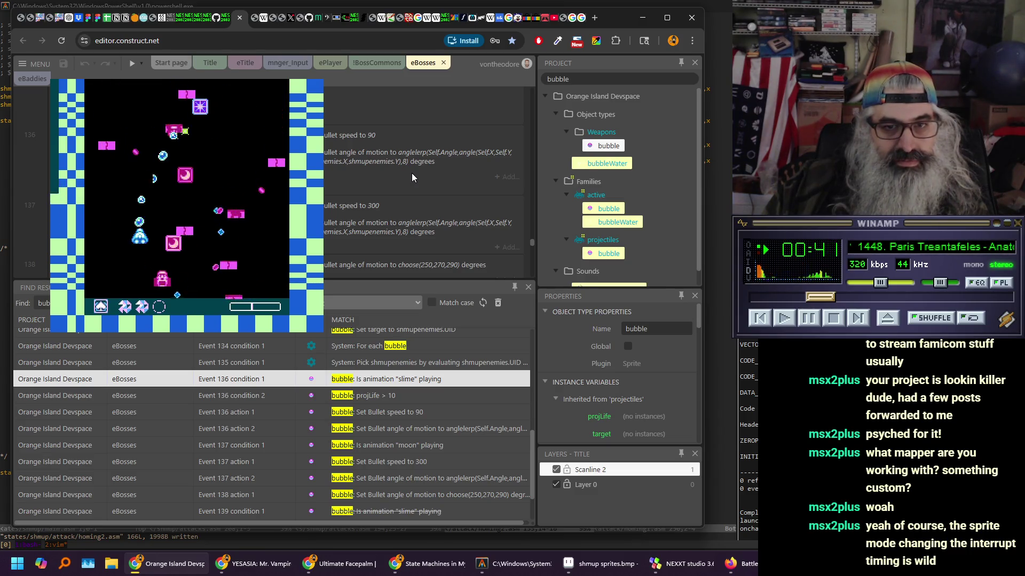
Open the bubble's Animations Editor and check the slime animation's six frames and speed 20
{"action": "double_click", "coordinate": [605, 147]}
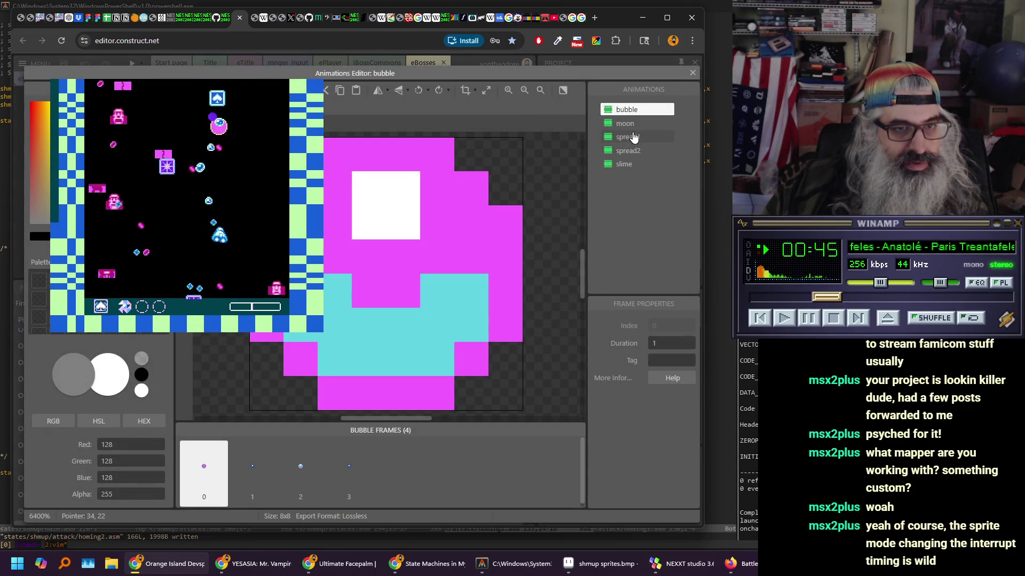
{"action": "left_click", "coordinate": [630, 164]}
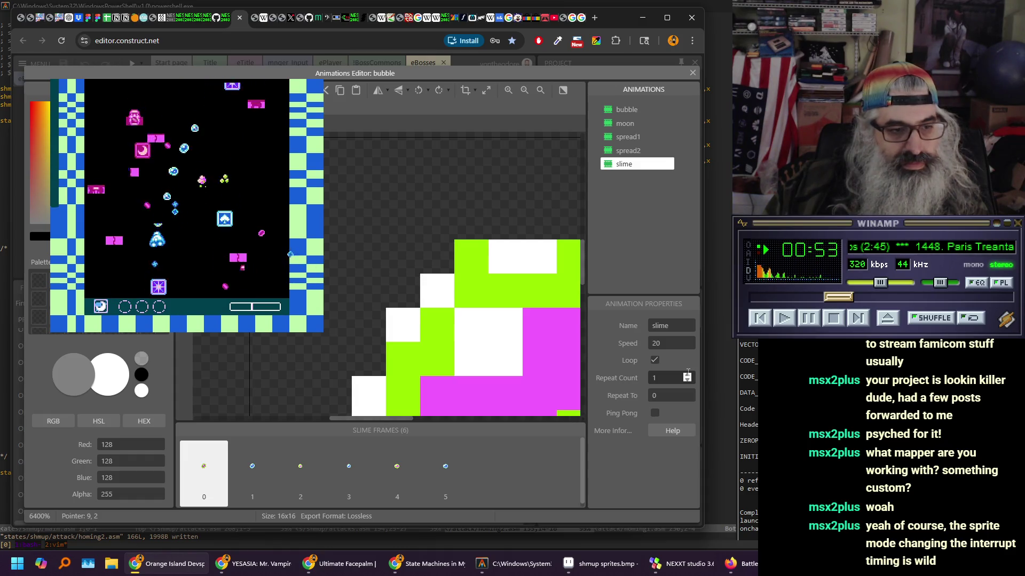
{"action": "left_click", "coordinate": [673, 347]}
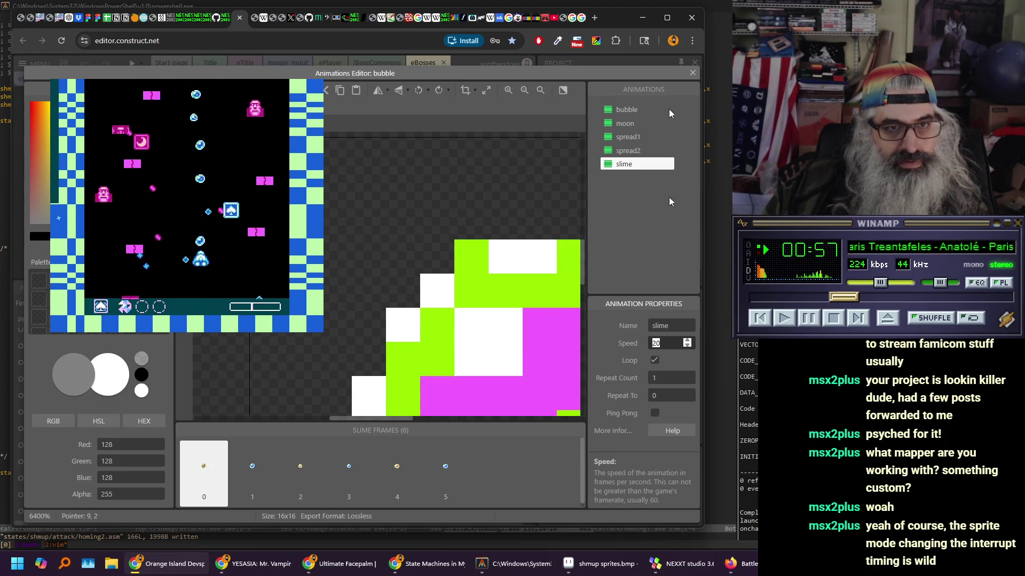
{"action": "left_click", "coordinate": [696, 5]}
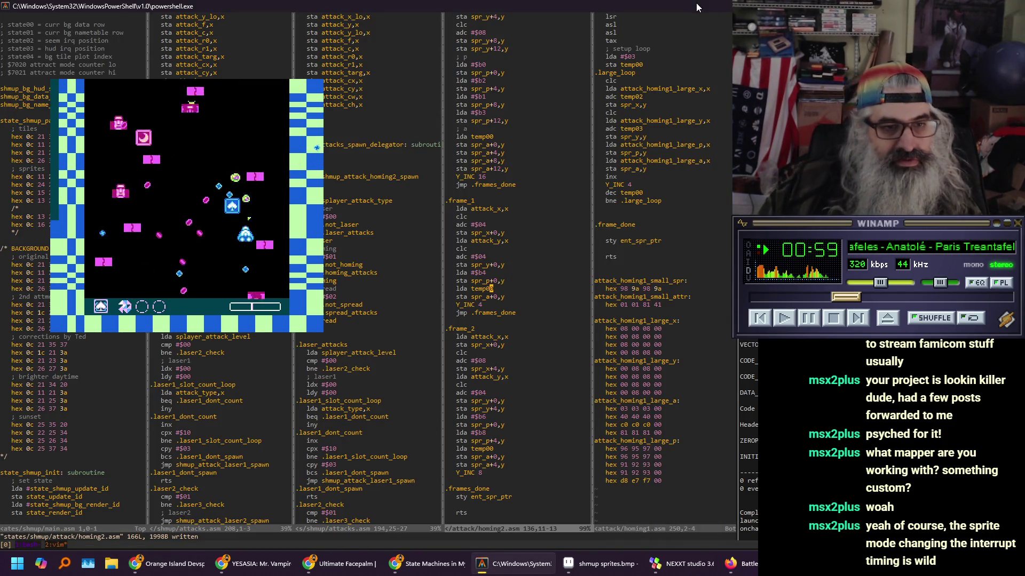
Page up through homing2.asm's frame-counter and movement code, then close the bubble's Animations Editor
{"action": "key", "text": "ctrl+b"}
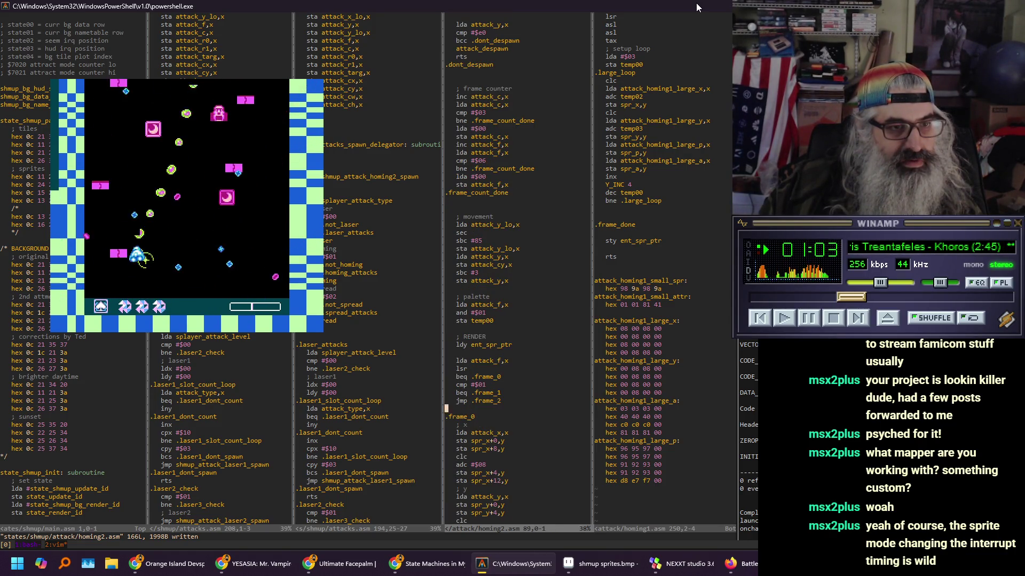
{"action": "key", "text": "alt+Tab"}
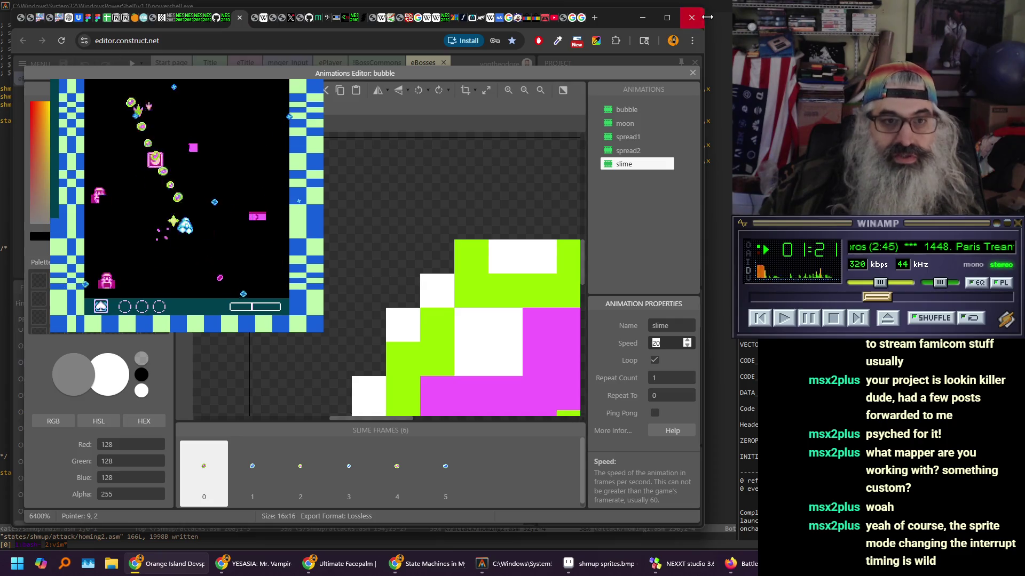
{"action": "left_click", "coordinate": [717, 9]}
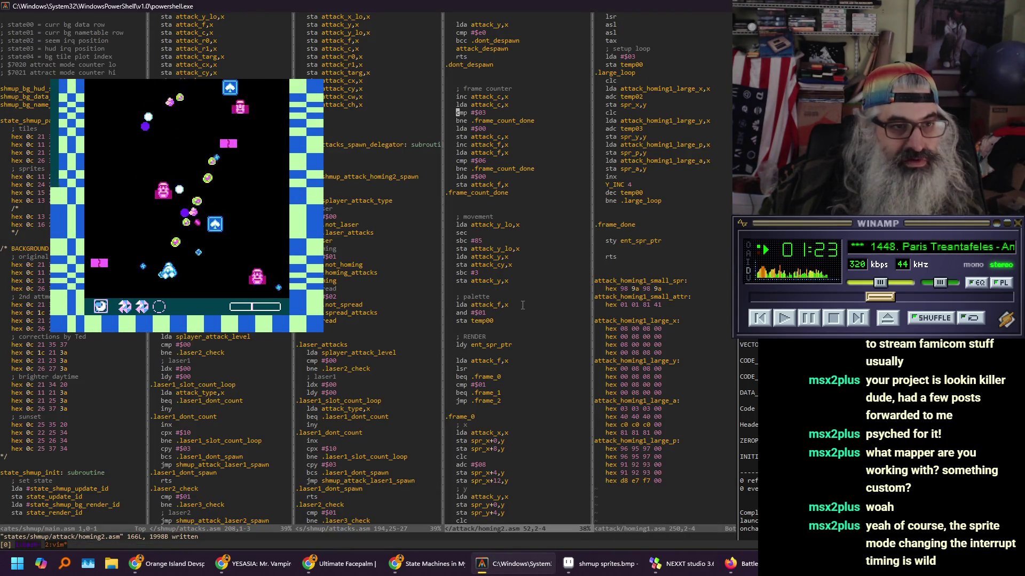
{"action": "key", "text": "alt+Tab"}
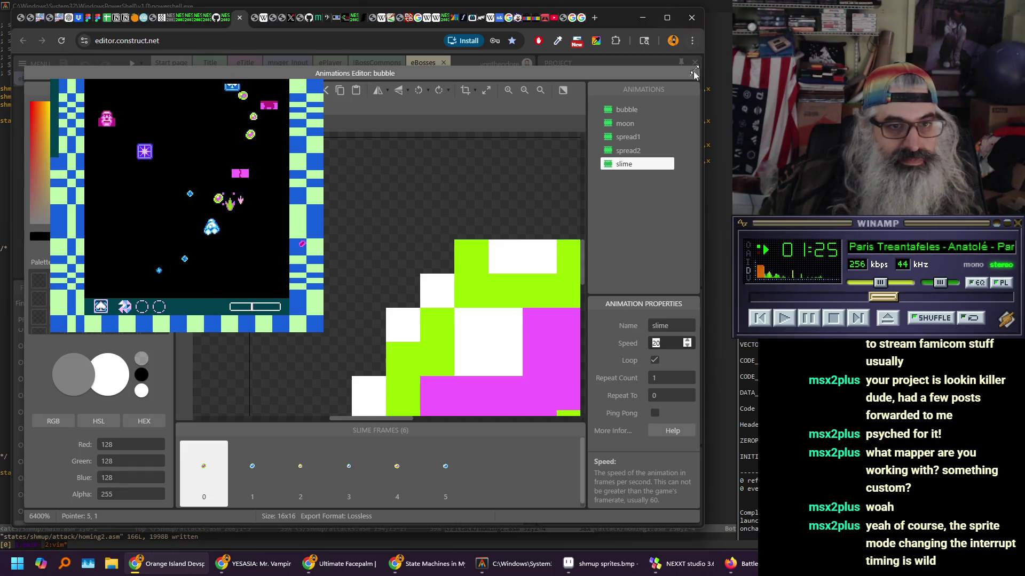
{"action": "left_click", "coordinate": [693, 72]}
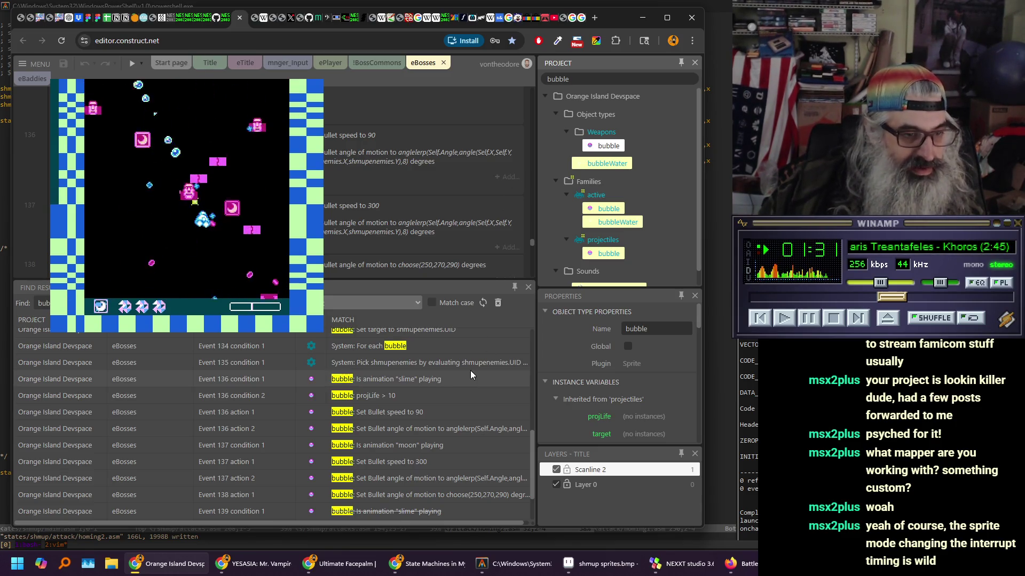
Jump to event 136 action 2, the bubble's anglelerp steering toward the enemy
{"action": "left_click", "coordinate": [440, 429]}
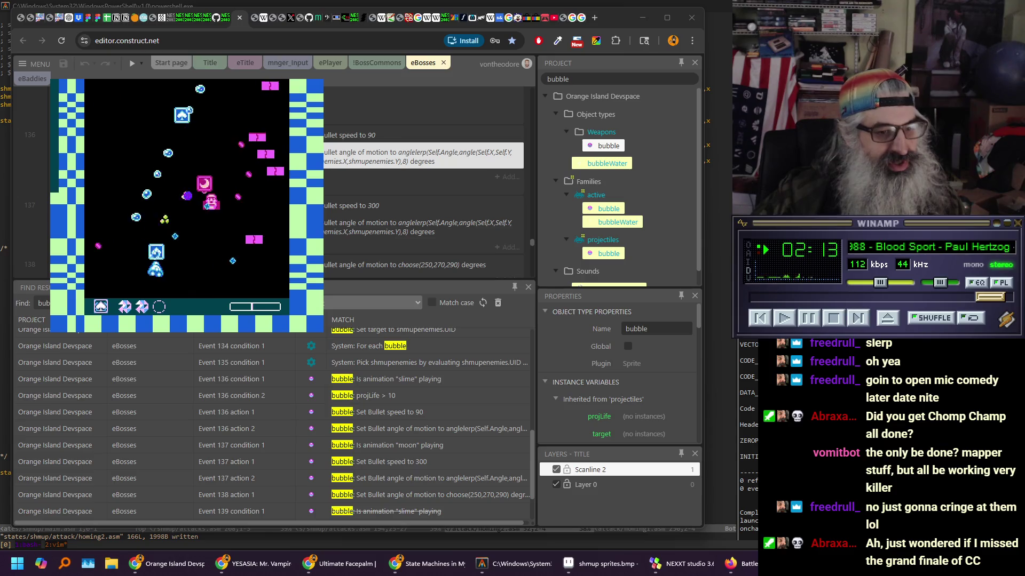
Scroll through bubble events 136–140, then scroll the search results up to events 115–132
{"action": "scroll", "coordinate": [382, 172], "scroll_direction": "down", "scroll_amount": 2}
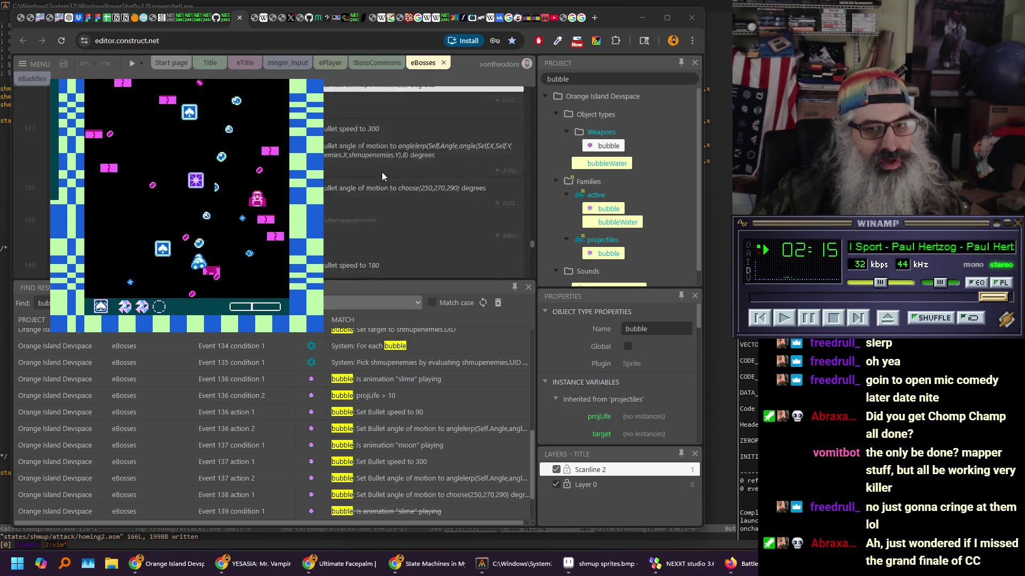
{"action": "scroll", "coordinate": [382, 172], "scroll_direction": "up", "scroll_amount": 1}
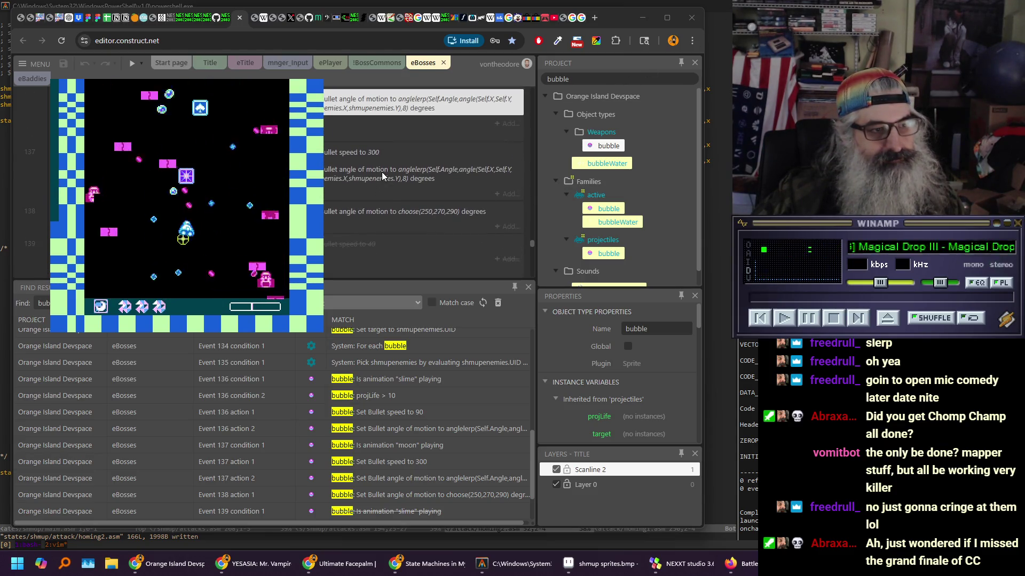
{"action": "scroll", "coordinate": [382, 175], "scroll_direction": "down", "scroll_amount": 1}
{"action": "scroll", "coordinate": [382, 175], "scroll_direction": "down", "scroll_amount": 1}
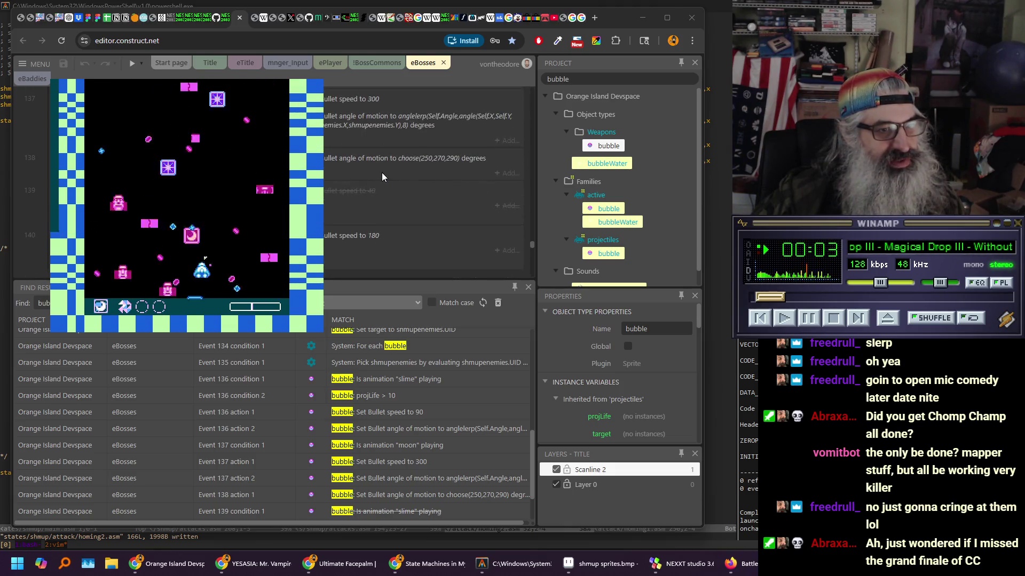
{"action": "scroll", "coordinate": [403, 179], "scroll_direction": "down", "scroll_amount": 3}
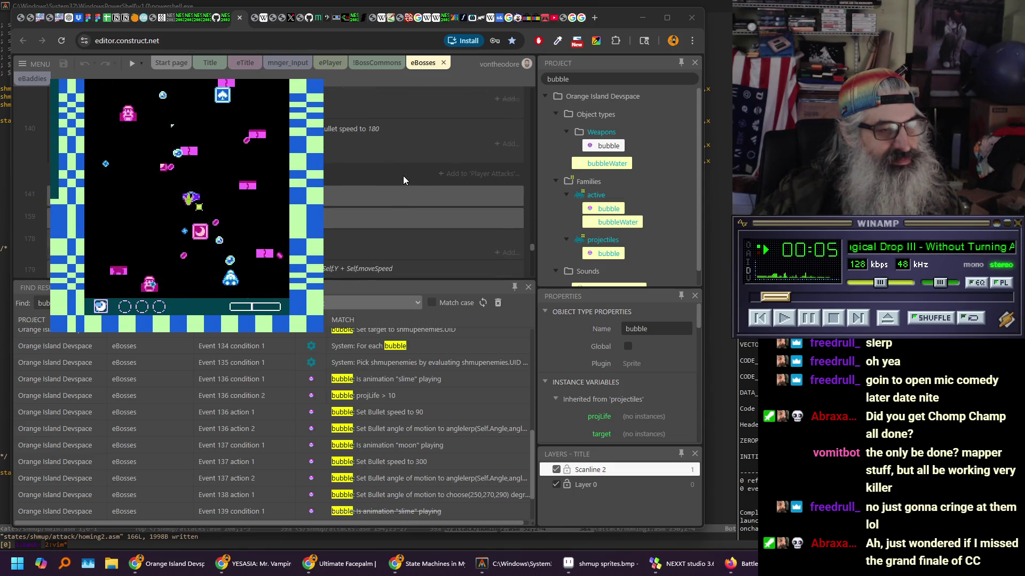
{"action": "scroll", "coordinate": [402, 175], "scroll_direction": "up", "scroll_amount": 5}
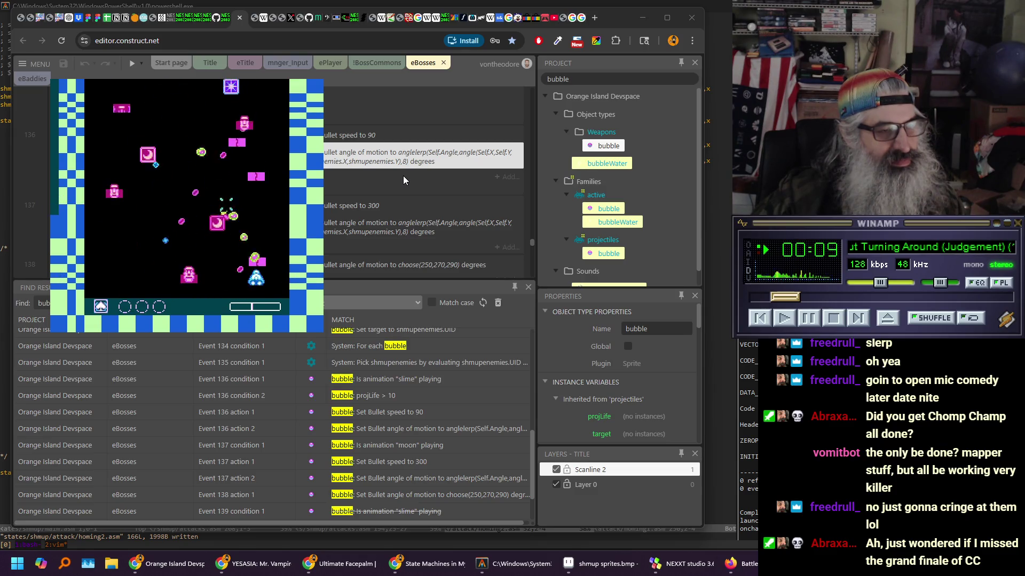
{"action": "scroll", "coordinate": [403, 175], "scroll_direction": "up", "scroll_amount": 1}
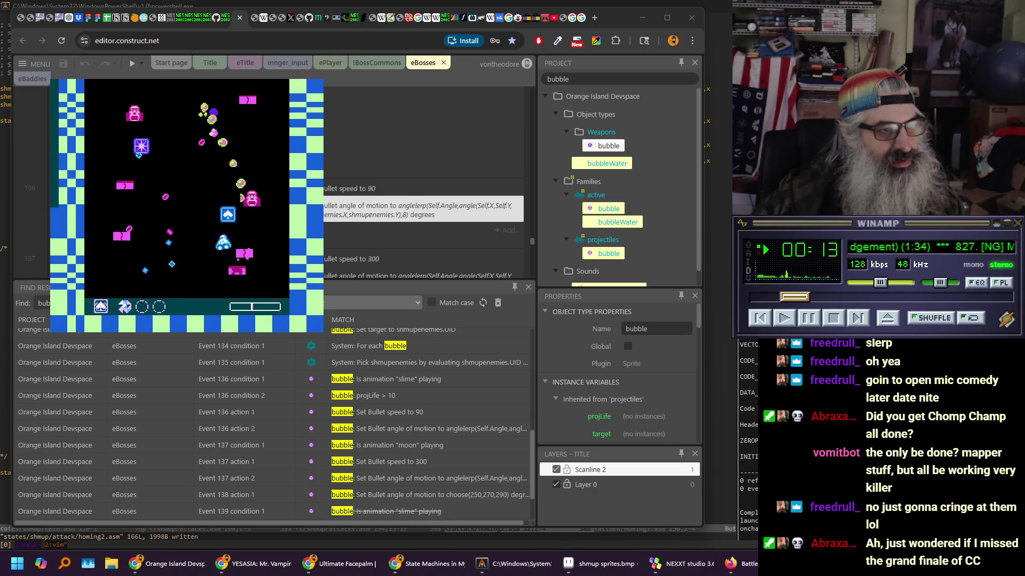
{"action": "scroll", "coordinate": [422, 176], "scroll_direction": "down", "scroll_amount": 2}
{"action": "scroll", "coordinate": [421, 176], "scroll_direction": "up", "scroll_amount": 3}
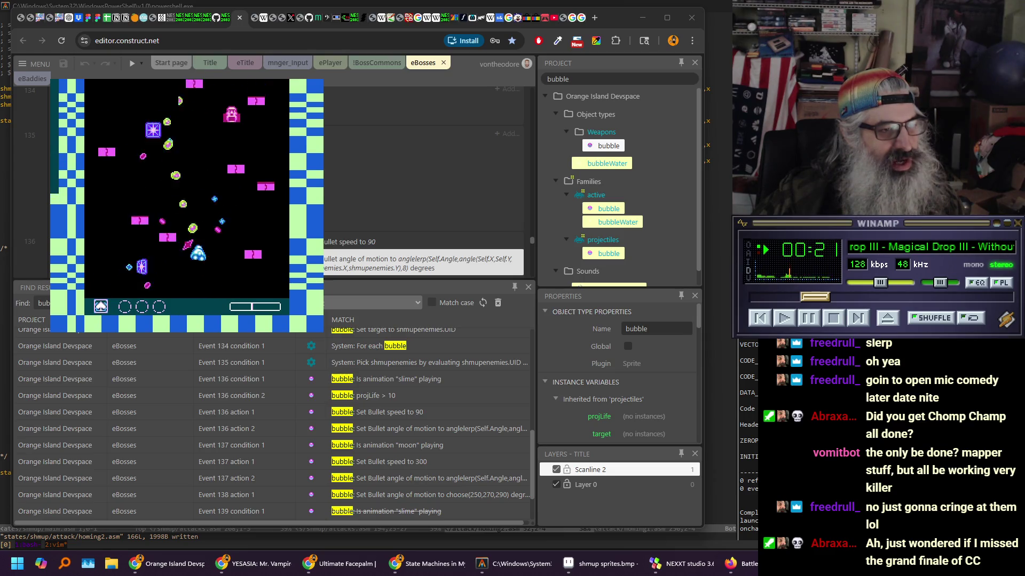
{"action": "scroll", "coordinate": [380, 230], "scroll_direction": "down", "scroll_amount": 3}
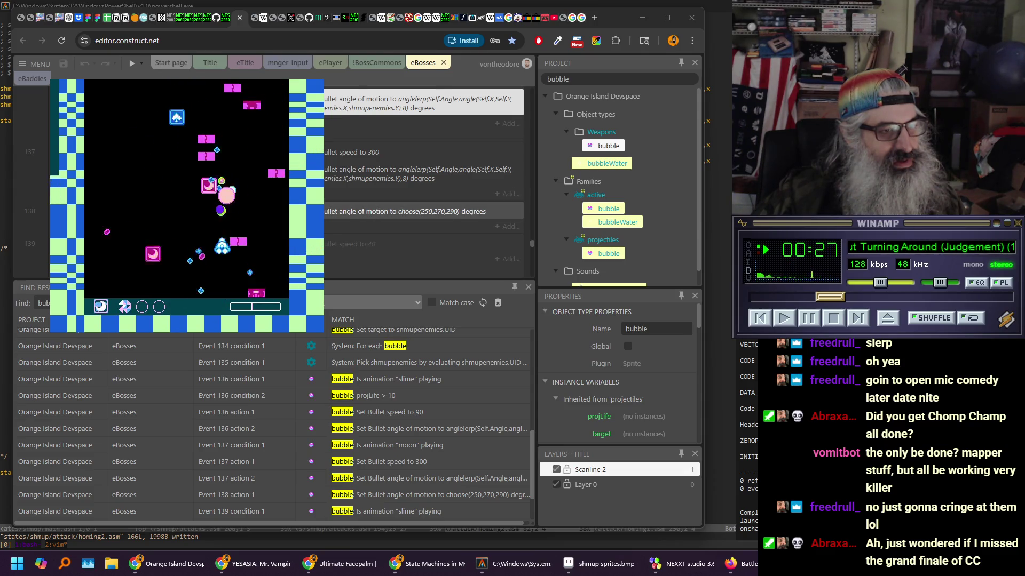
{"action": "scroll", "coordinate": [424, 176], "scroll_direction": "down", "scroll_amount": 3}
{"action": "scroll", "coordinate": [424, 176], "scroll_direction": "up", "scroll_amount": 2}
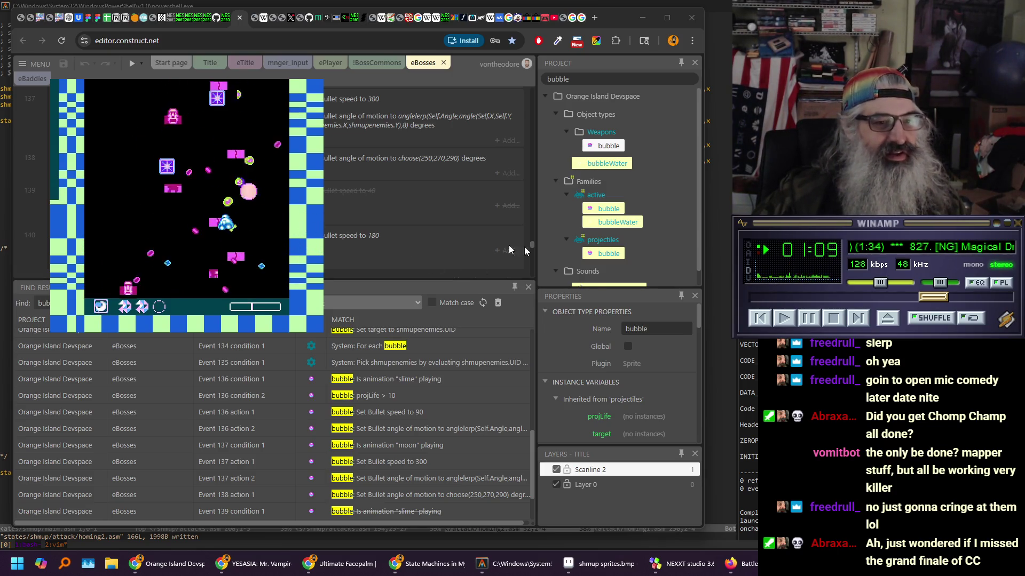
{"action": "scroll", "coordinate": [382, 231], "scroll_direction": "up", "scroll_amount": 2}
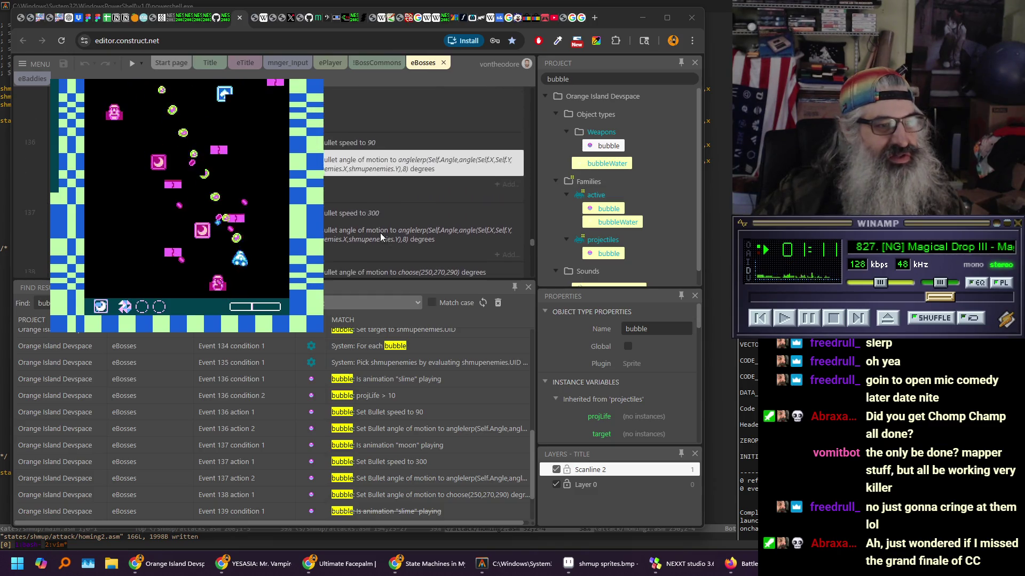
{"action": "scroll", "coordinate": [382, 235], "scroll_direction": "up", "scroll_amount": 1}
{"action": "scroll", "coordinate": [431, 374], "scroll_direction": "up", "scroll_amount": 6}
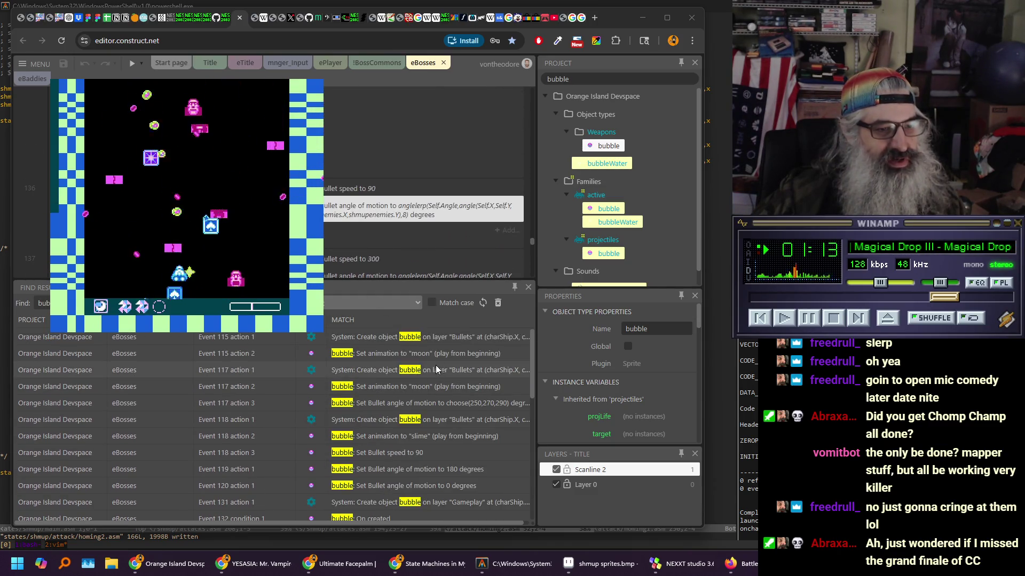
Jump to event 115's bubble creation, scroll through spawning events 115–120, and enlarge the event sheet
{"action": "double_click", "coordinate": [435, 355]}
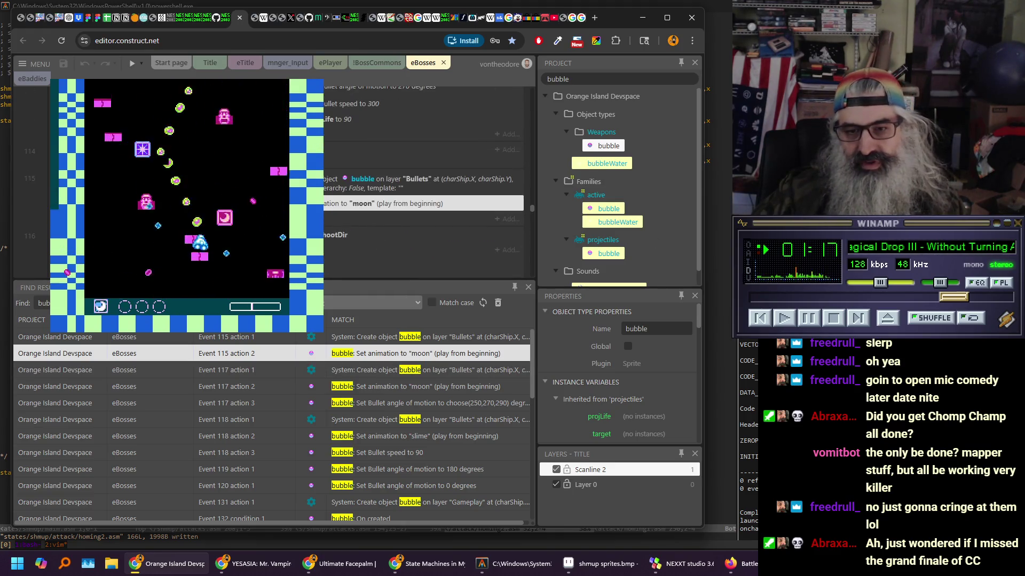
{"action": "key", "text": "alt+Tab"}
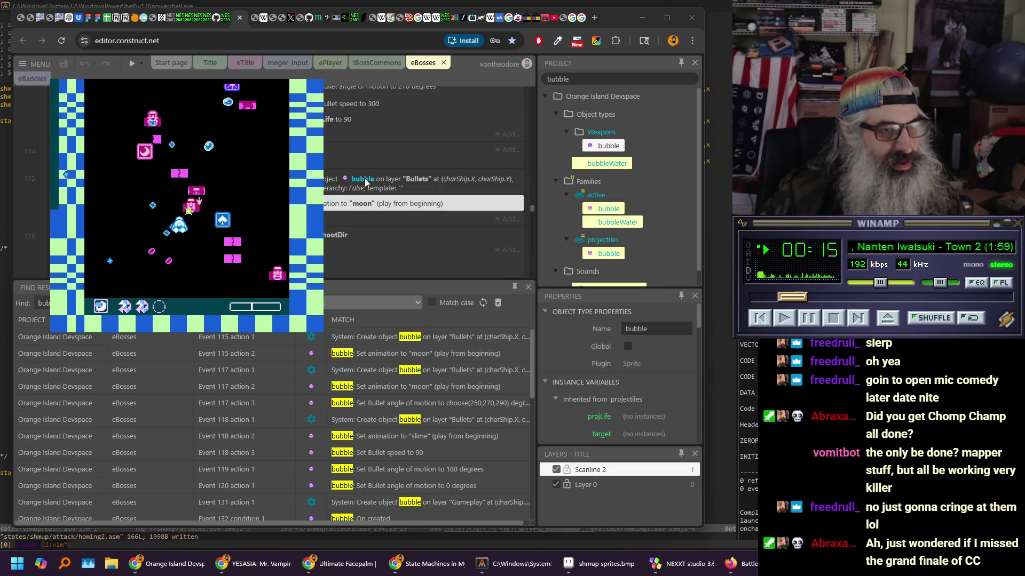
{"action": "scroll", "coordinate": [365, 182], "scroll_direction": "down", "scroll_amount": 2}
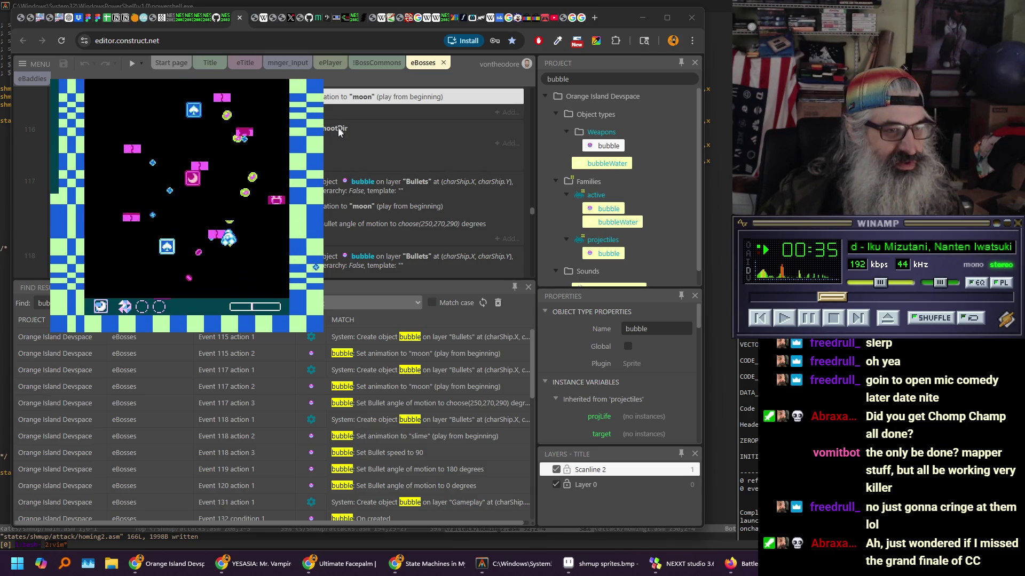
{"action": "scroll", "coordinate": [335, 133], "scroll_direction": "down", "scroll_amount": 2}
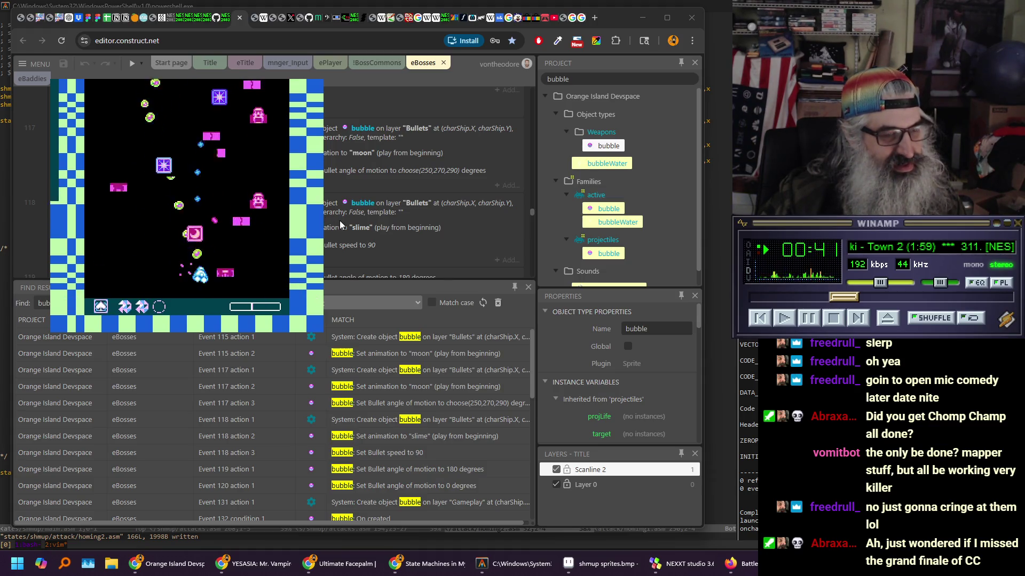
{"action": "scroll", "coordinate": [339, 221], "scroll_direction": "down", "scroll_amount": 2}
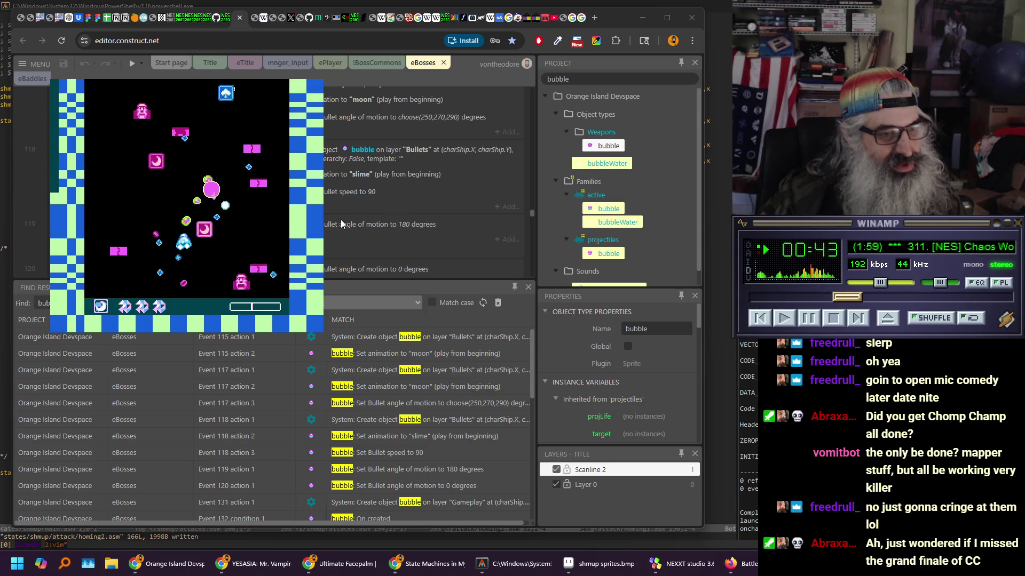
{"action": "scroll", "coordinate": [341, 220], "scroll_direction": "down", "scroll_amount": 2}
{"action": "scroll", "coordinate": [341, 217], "scroll_direction": "up", "scroll_amount": 2}
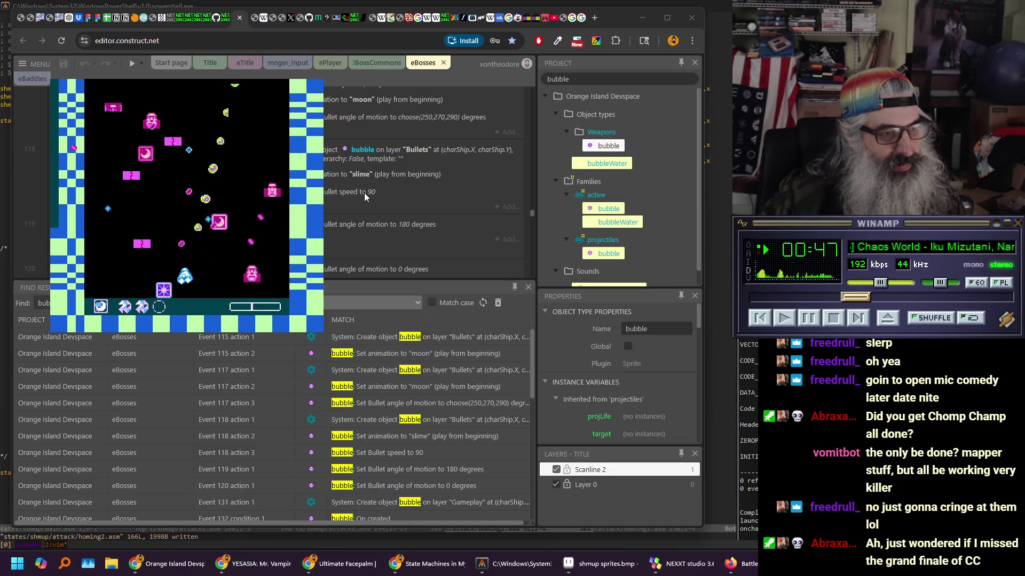
{"action": "scroll", "coordinate": [365, 196], "scroll_direction": "up", "scroll_amount": 4}
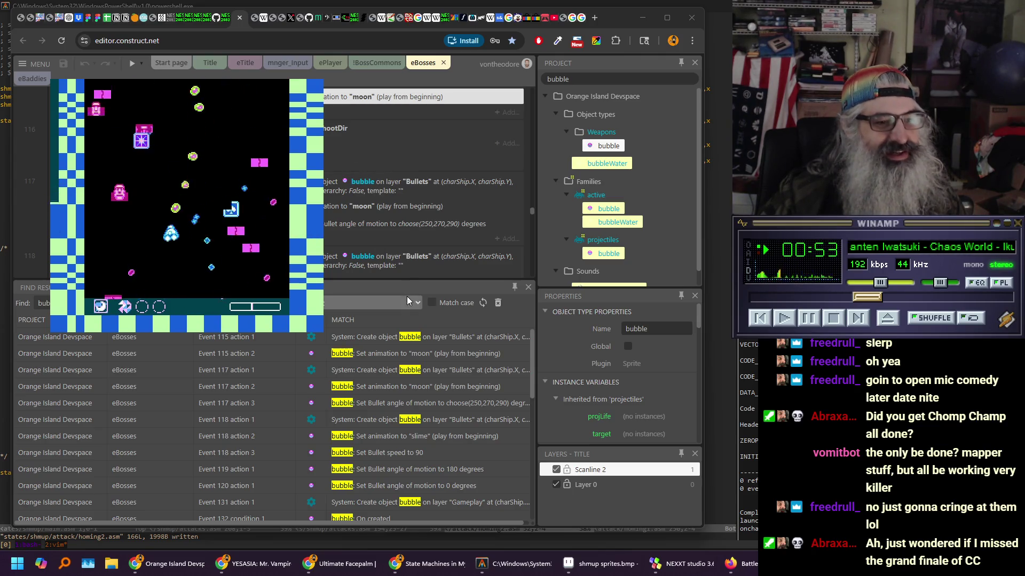
{"action": "mouse_move", "coordinate": [406, 284]}
{"action": "left_mouse_down"}
{"action": "mouse_move", "coordinate": [409, 488]}
{"action": "mouse_move", "coordinate": [403, 435]}
{"action": "left_mouse_up"}
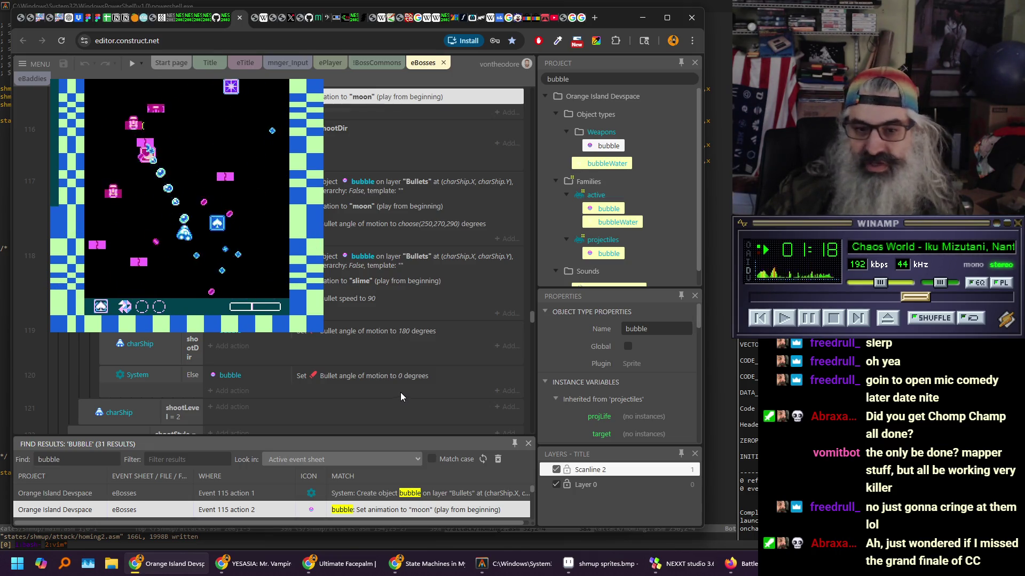
Search the Windows Start menu for the Snipping Tool
{"action": "key", "text": "super"}
{"action": "type", "text": "sc"}
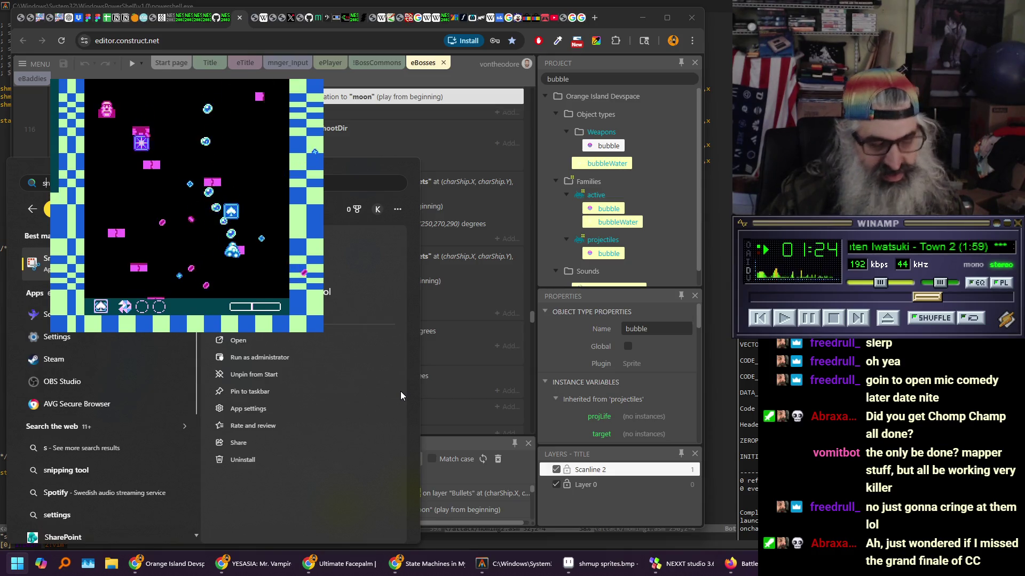
Capture a Snipping Tool screenshot of the game and bubble-creating events, then return to Construct 3
{"action": "key", "text": "Escape"}
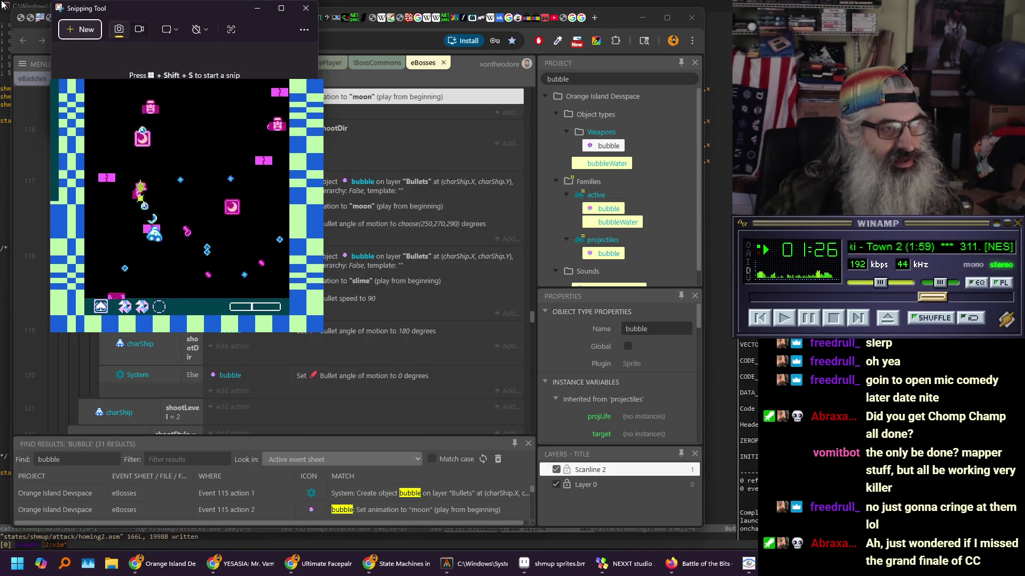
{"action": "left_click", "coordinate": [79, 31]}
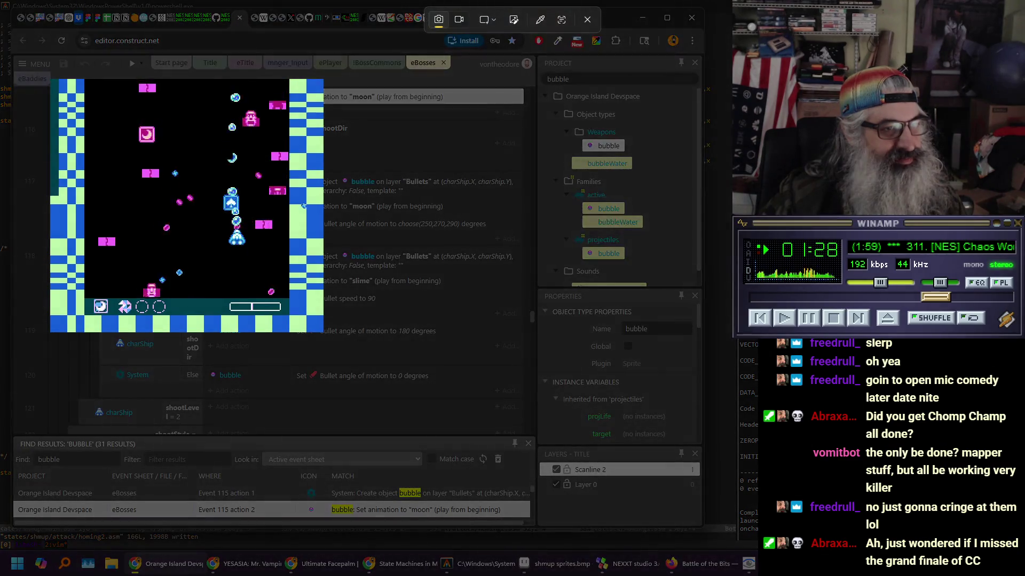
{"action": "left_click_drag", "start_coordinate": [72, 115], "coordinate": [471, 369]}
{"action": "left_click_drag", "start_coordinate": [505, 384], "coordinate": [528, 429]}
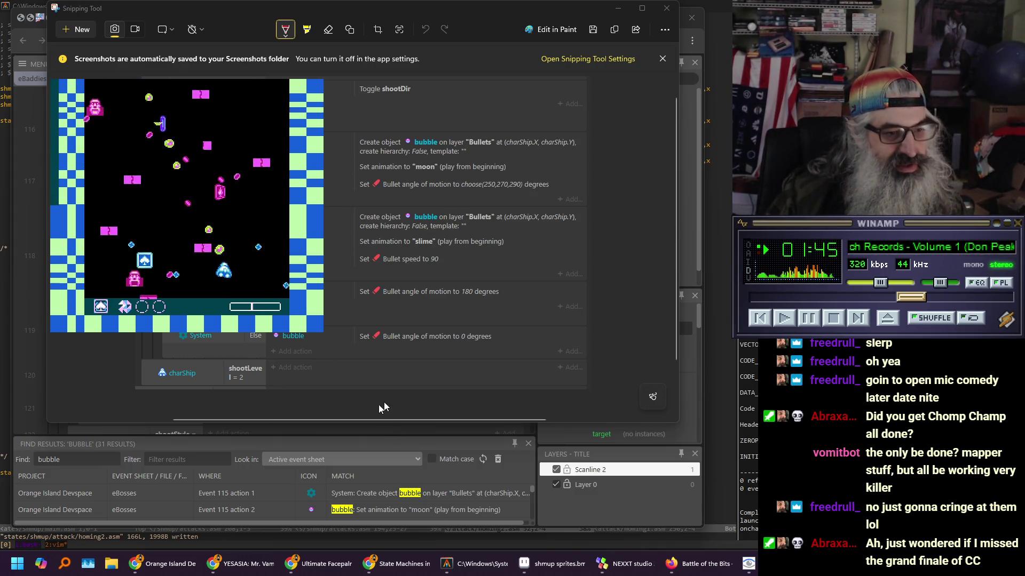
{"action": "left_click", "coordinate": [367, 443]}
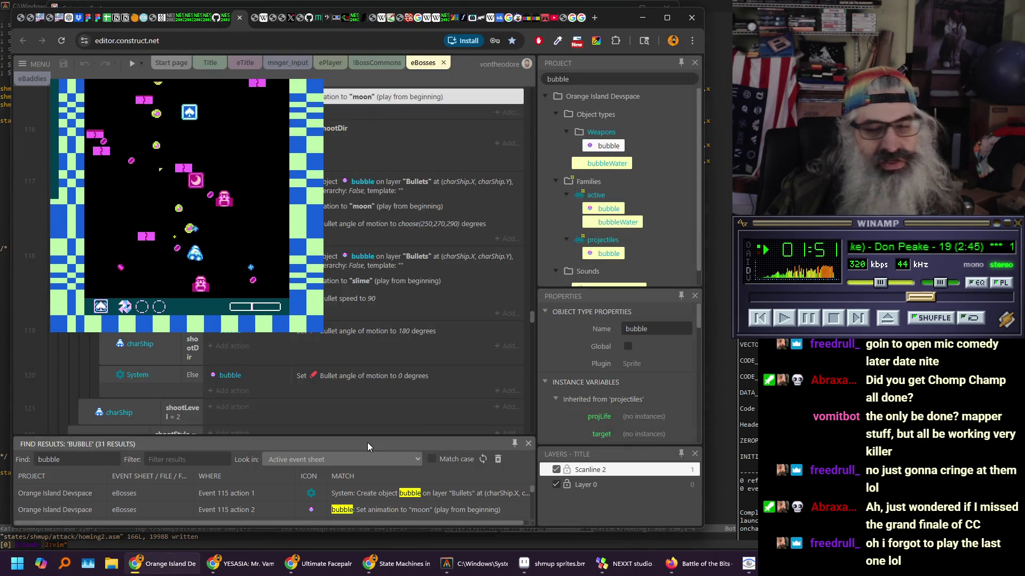
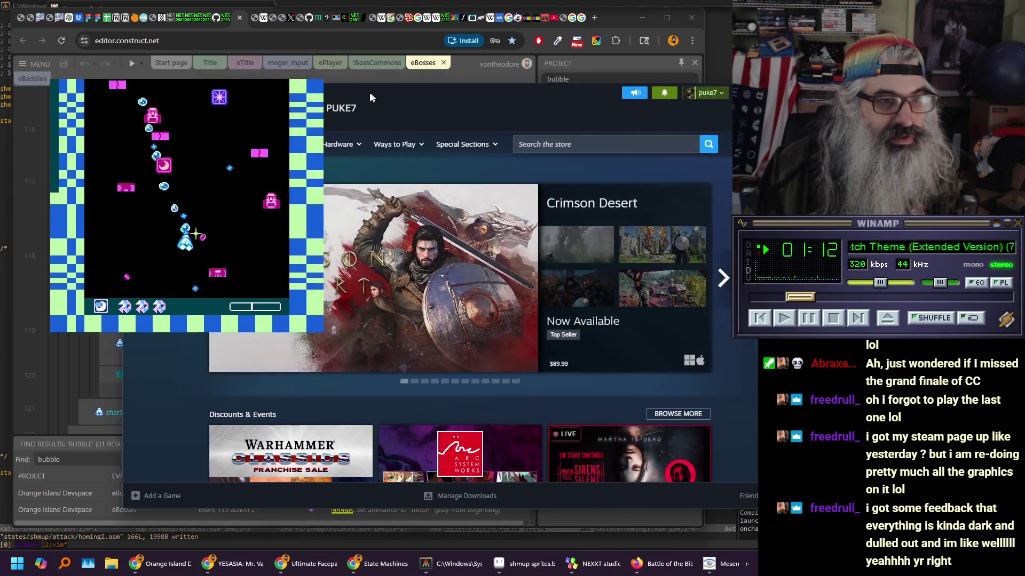
Search the store for 'prof', then scroll to the wishlist's end and open Prof. Bringoo's Big Dumb Block Factory
{"action": "left_click", "coordinate": [487, 153]}
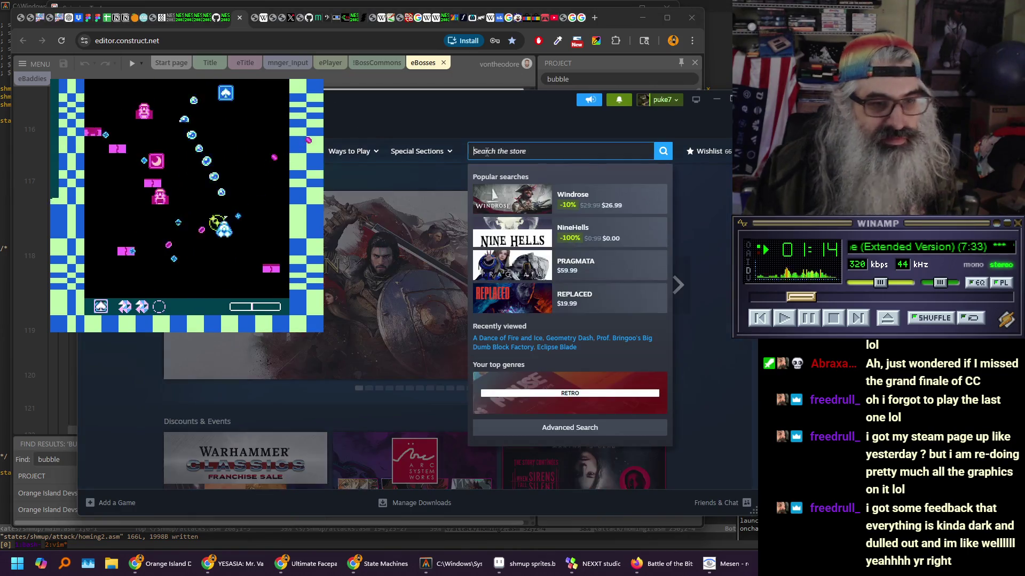
{"action": "type", "text": "prof"}
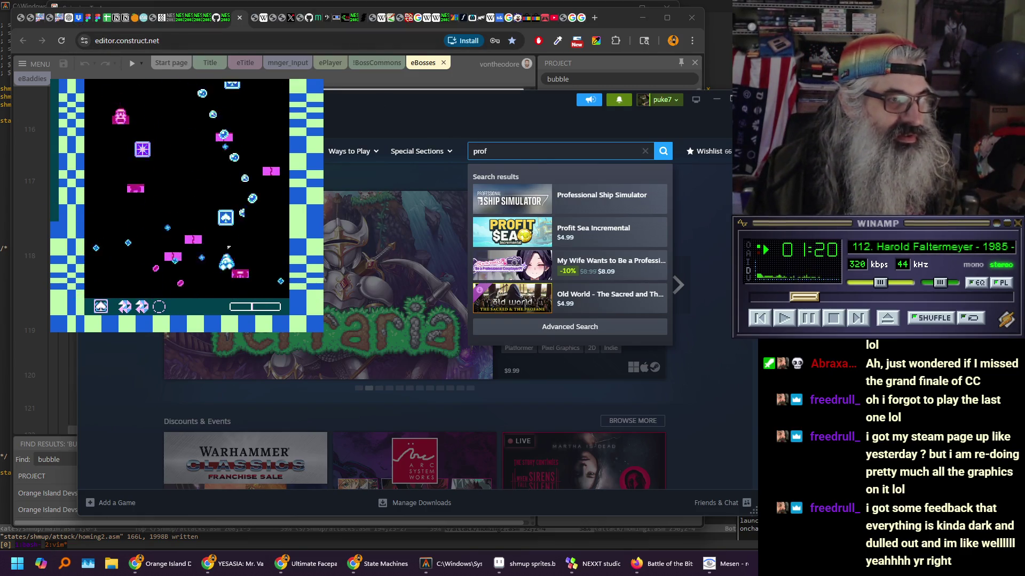
{"action": "left_click", "coordinate": [709, 151]}
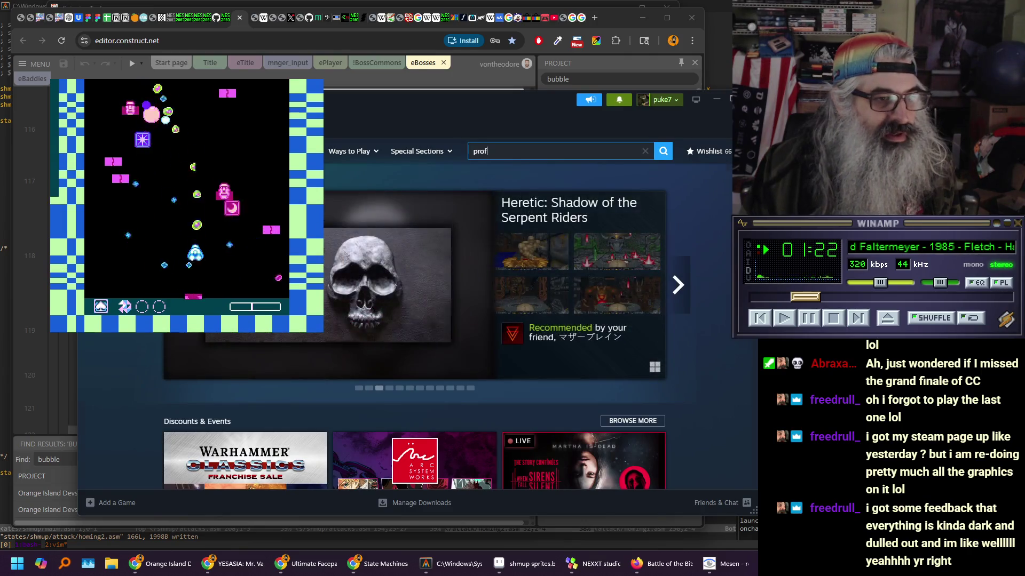
{"action": "scroll", "coordinate": [437, 299], "scroll_direction": "down", "scroll_amount": 10}
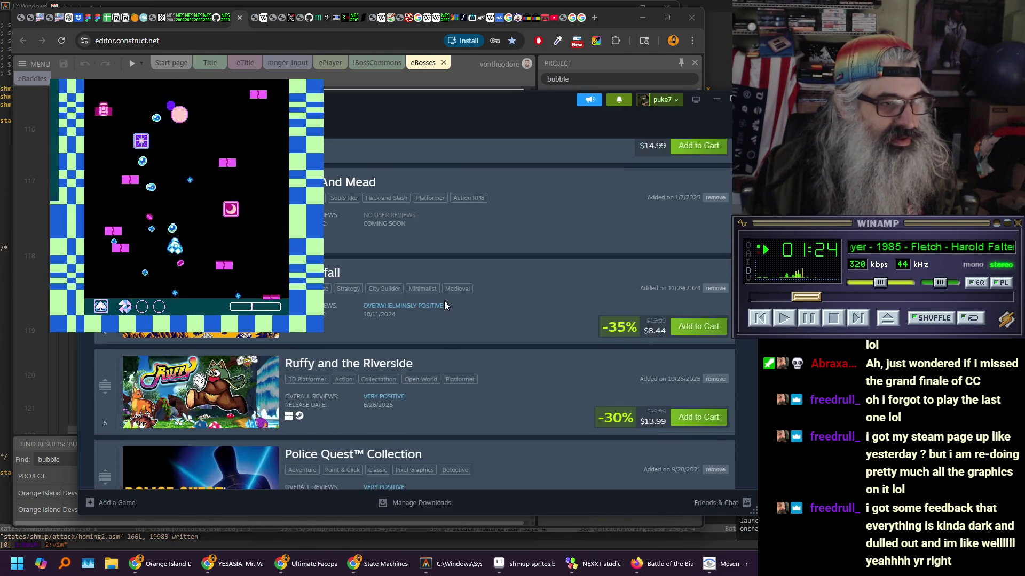
{"action": "scroll", "coordinate": [431, 315], "scroll_direction": "down", "scroll_amount": 20}
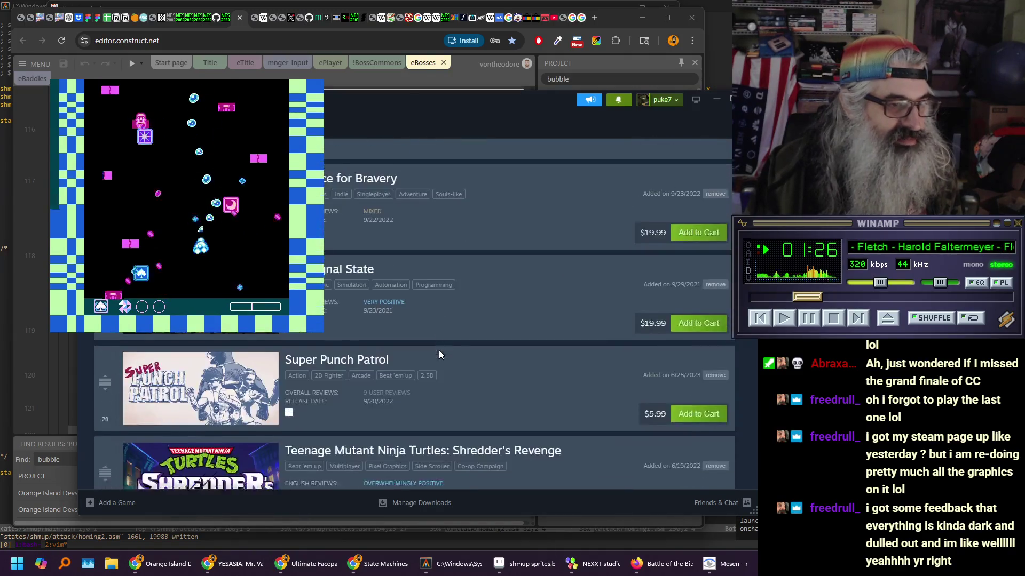
{"action": "scroll", "coordinate": [422, 430], "scroll_direction": "down", "scroll_amount": 20}
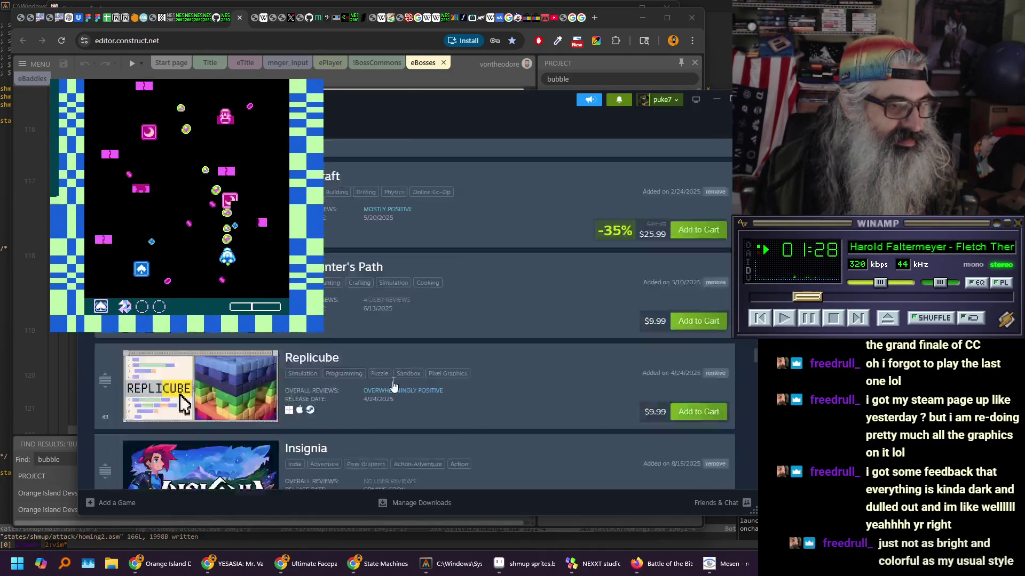
{"action": "scroll", "coordinate": [385, 387], "scroll_direction": "down", "scroll_amount": 15}
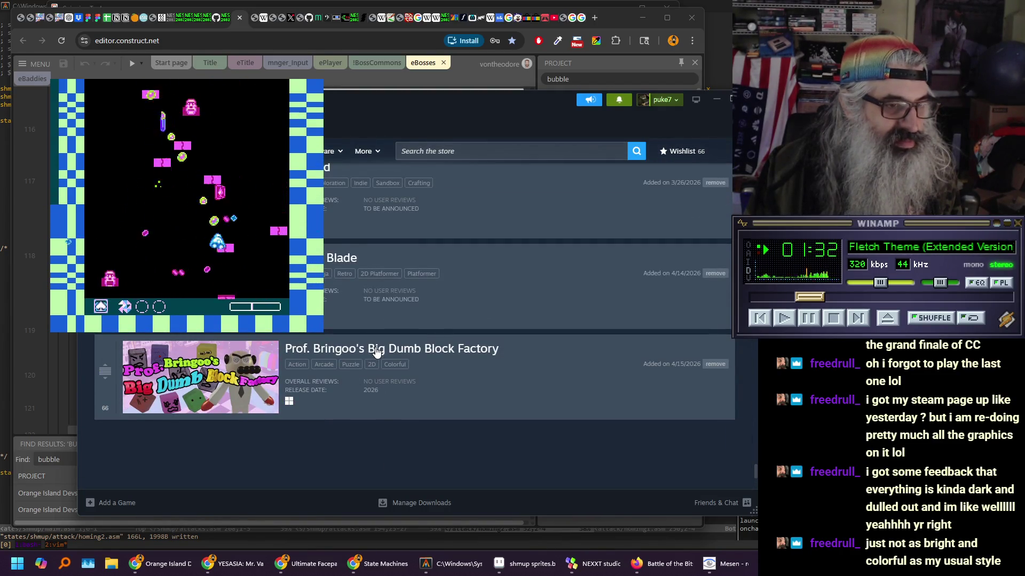
{"action": "left_click", "coordinate": [375, 349]}
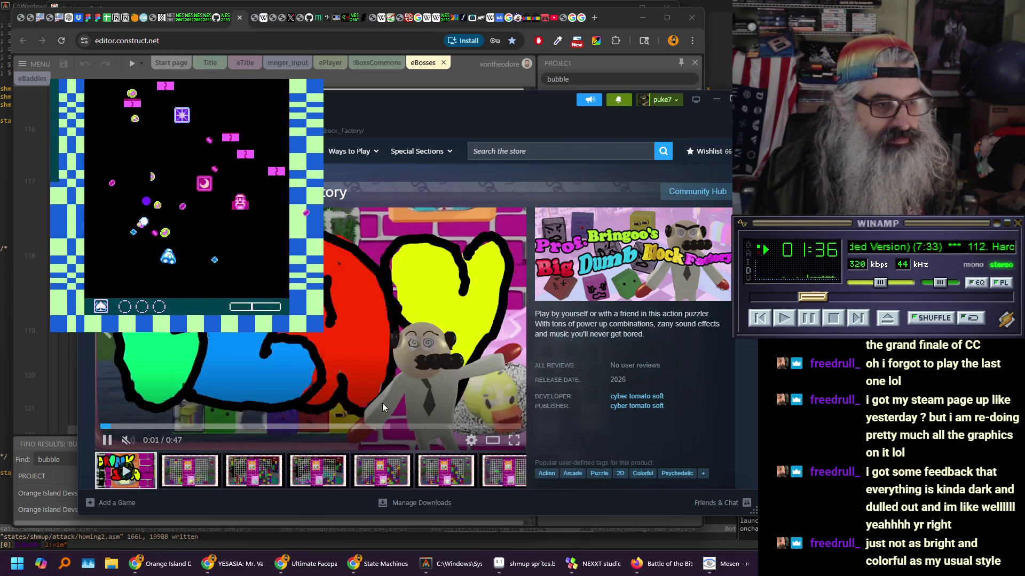
View the second, fourth and sixth screenshots in turn, ending on the 'You lost' screenshot
{"action": "left_click", "coordinate": [205, 483]}
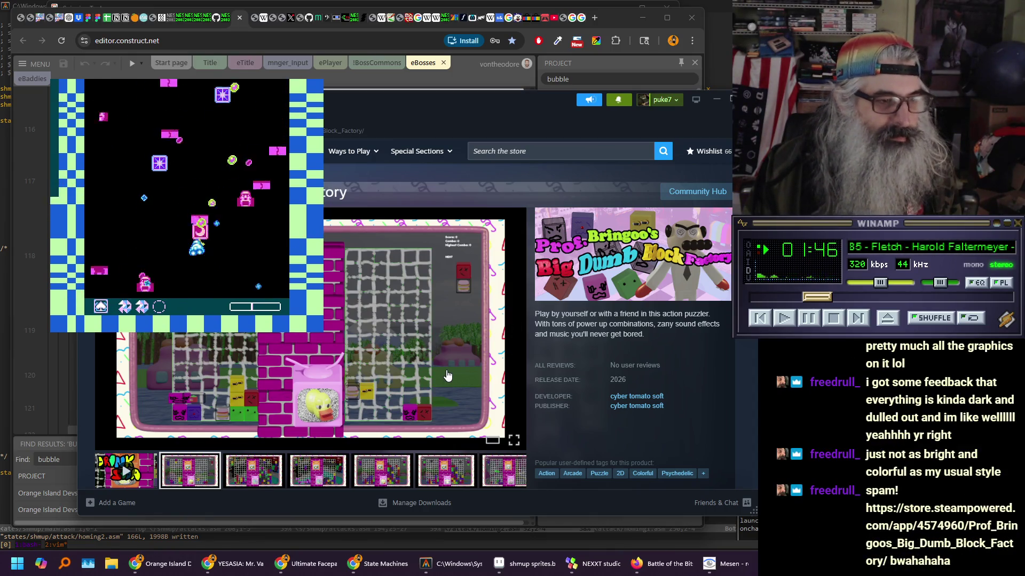
{"action": "left_click", "coordinate": [300, 473]}
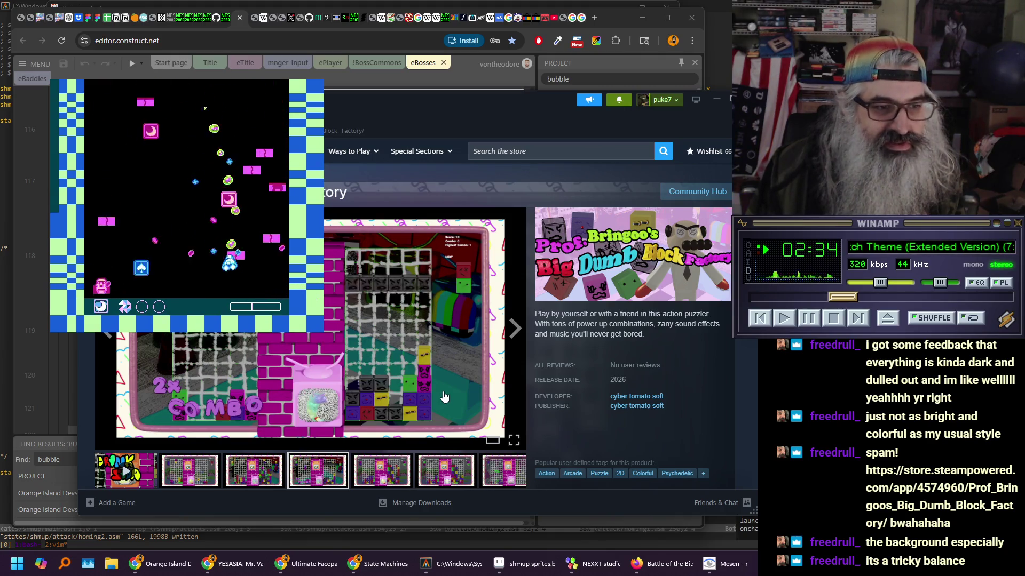
{"action": "left_click", "coordinate": [426, 470]}
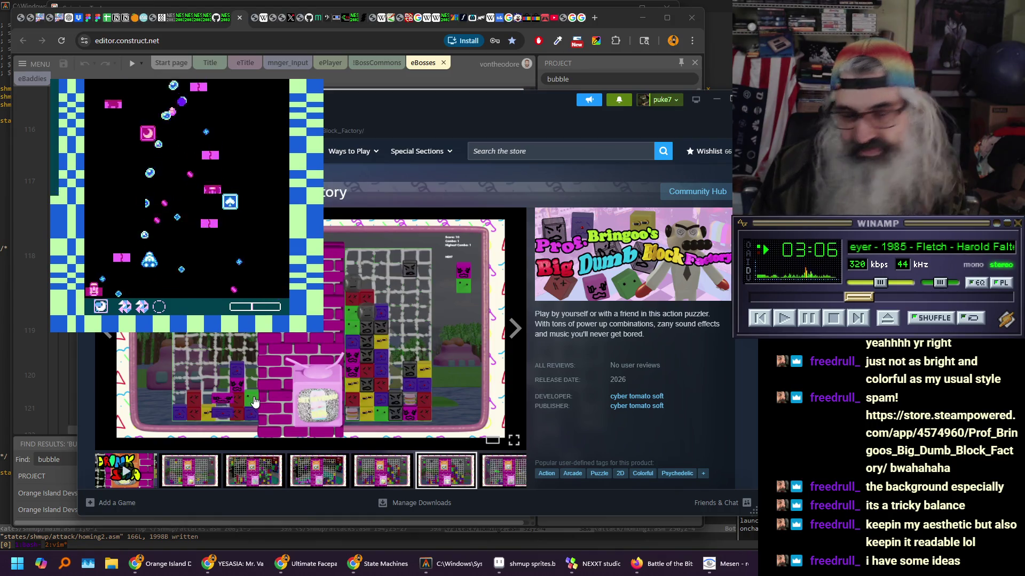
{"action": "left_click", "coordinate": [505, 472]}
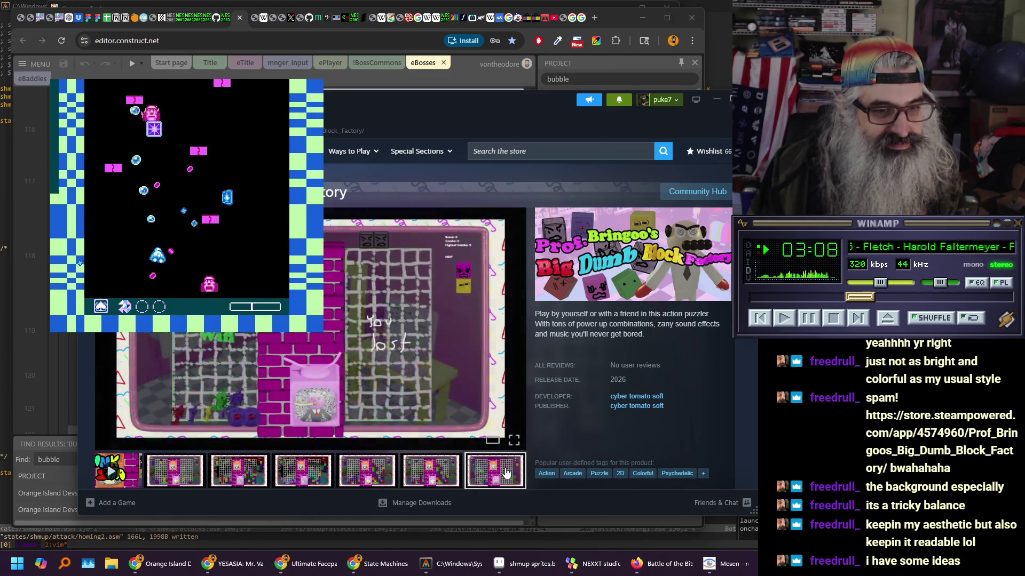
{"action": "scroll", "coordinate": [387, 356], "scroll_direction": "down", "scroll_amount": 10}
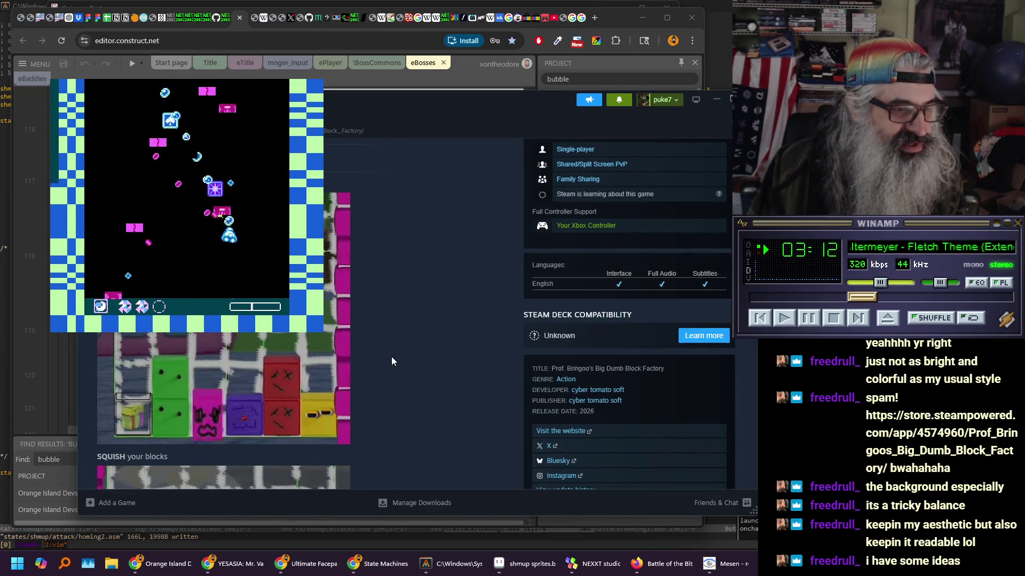
{"action": "mouse_move", "coordinate": [184, 408]}
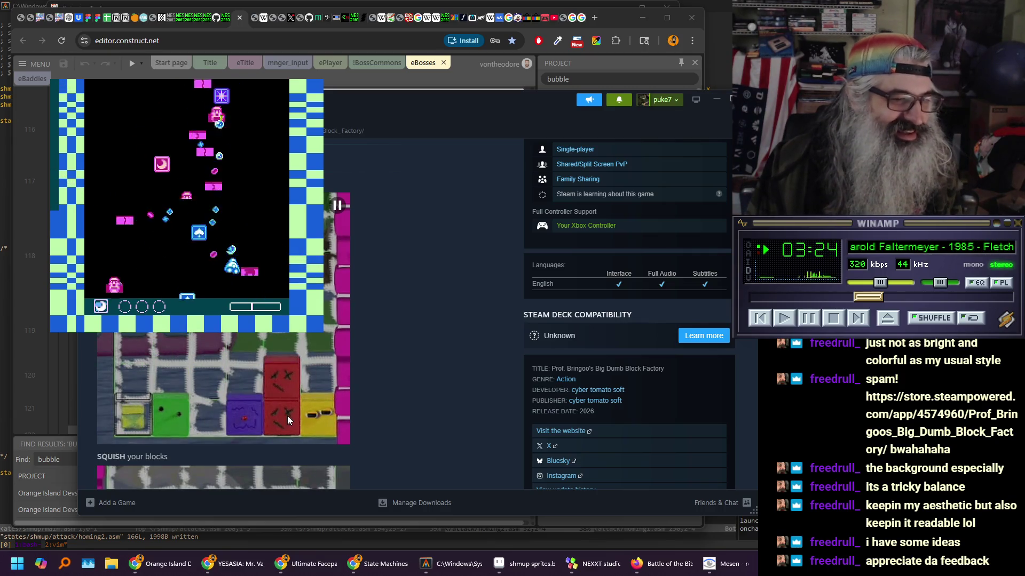
{"action": "scroll", "coordinate": [414, 360], "scroll_direction": "down", "scroll_amount": 4}
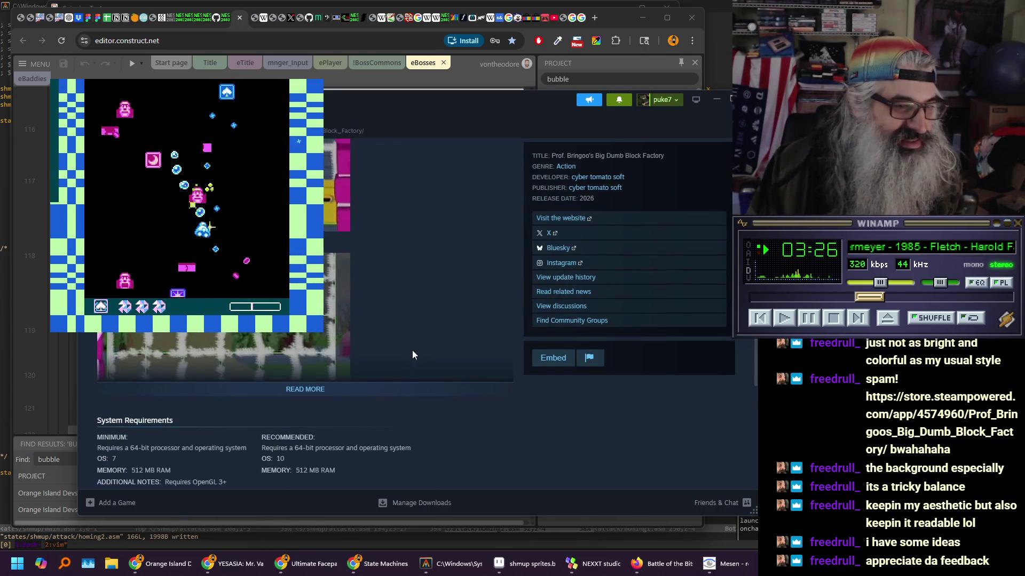
{"action": "scroll", "coordinate": [412, 350], "scroll_direction": "up", "scroll_amount": 10}
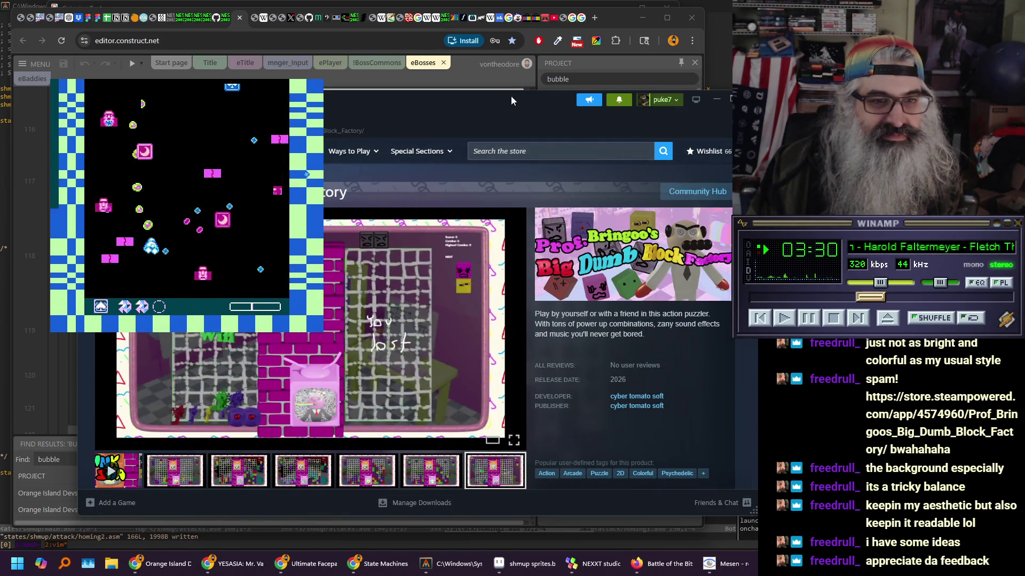
{"action": "left_click_drag", "start_coordinate": [513, 98], "coordinate": [491, 99]}
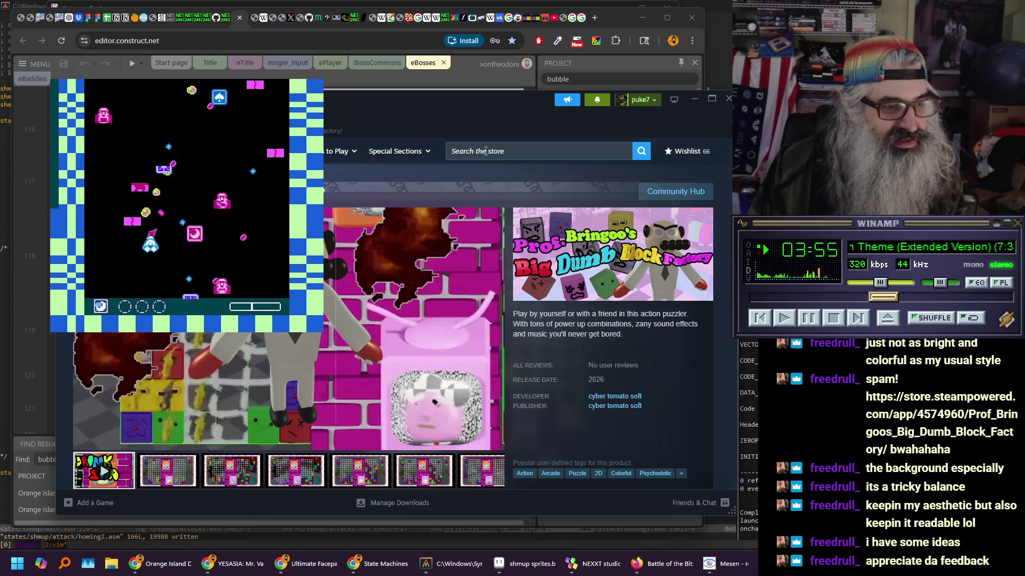
{"action": "left_click", "coordinate": [729, 99]}
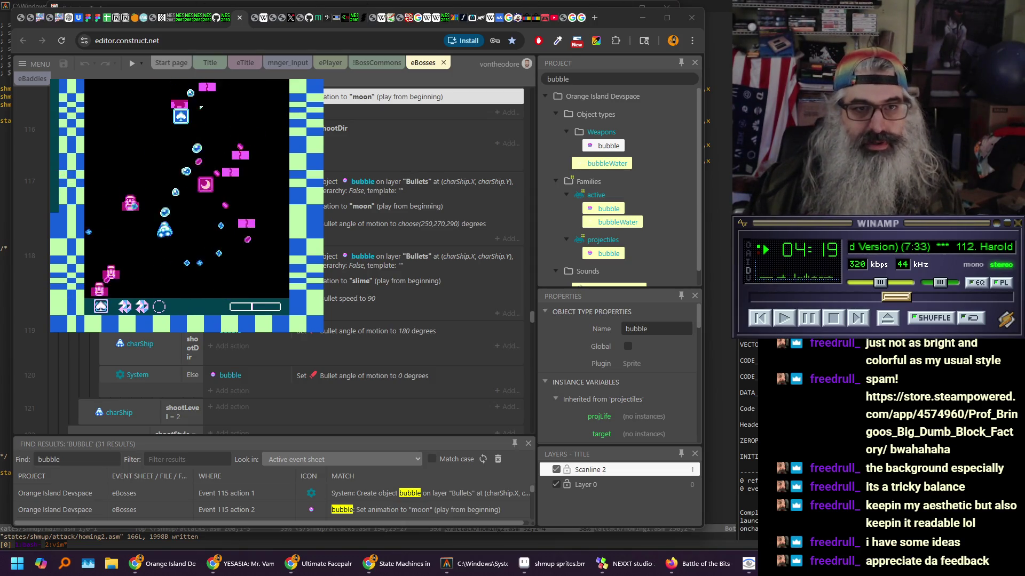
Switch to the PowerShell window where Vim shows the shmup assembly files
{"action": "key", "text": "alt+Tab"}
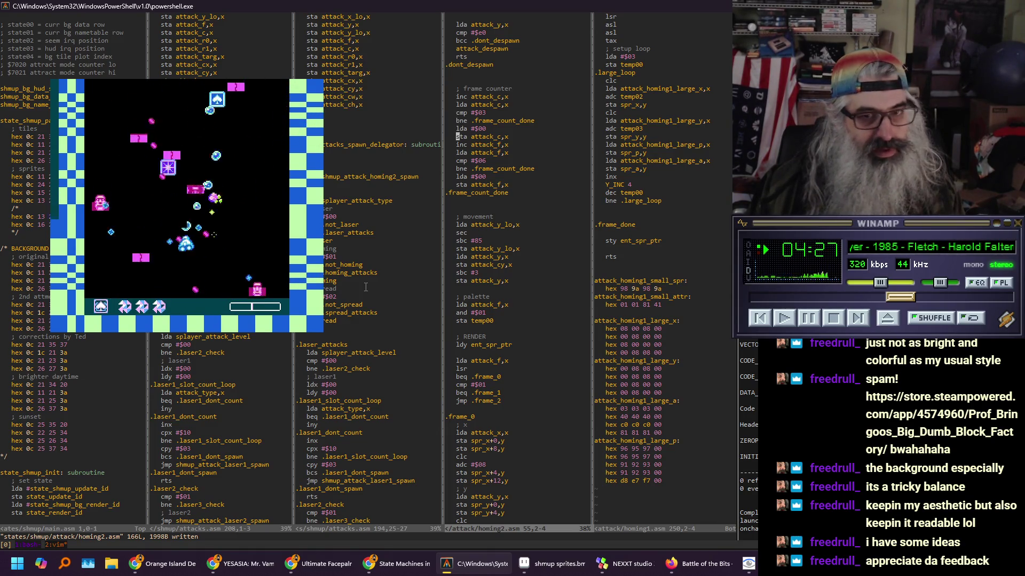
In the attacks.asm split, cut the shmup_attack_homing2_spawn call and its blank line
{"action": "key", "text": "ctrl+w"}
{"action": "key", "text": "h"}
{"action": "key", "text": "shift+v"}
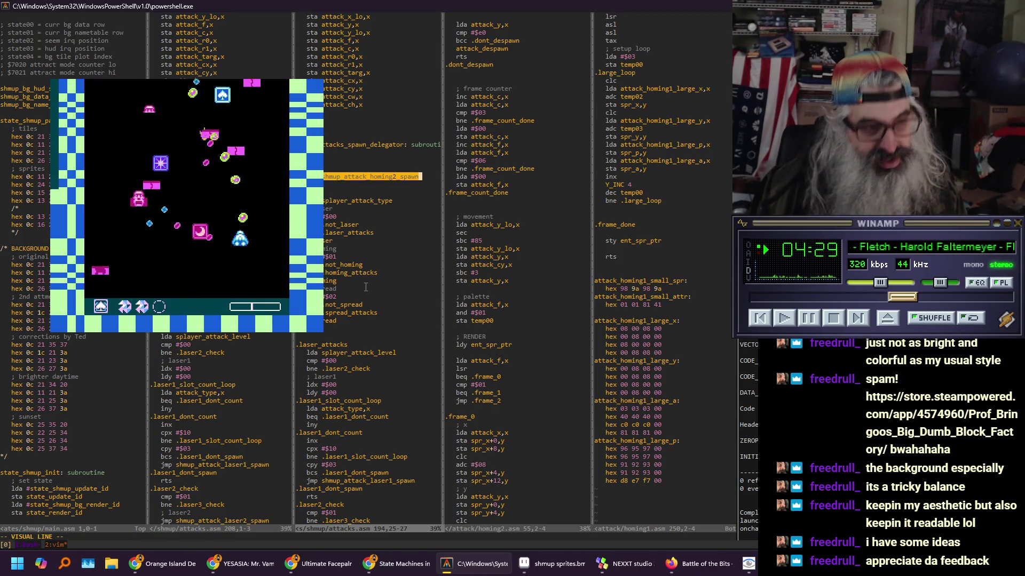
{"action": "key", "text": "j"}
{"action": "key", "text": "j"}
{"action": "key", "text": "d"}
Move through attacks.asm to the blank line under the .homing_attacks label
{"action": "key", "text": "ctrl+f"}
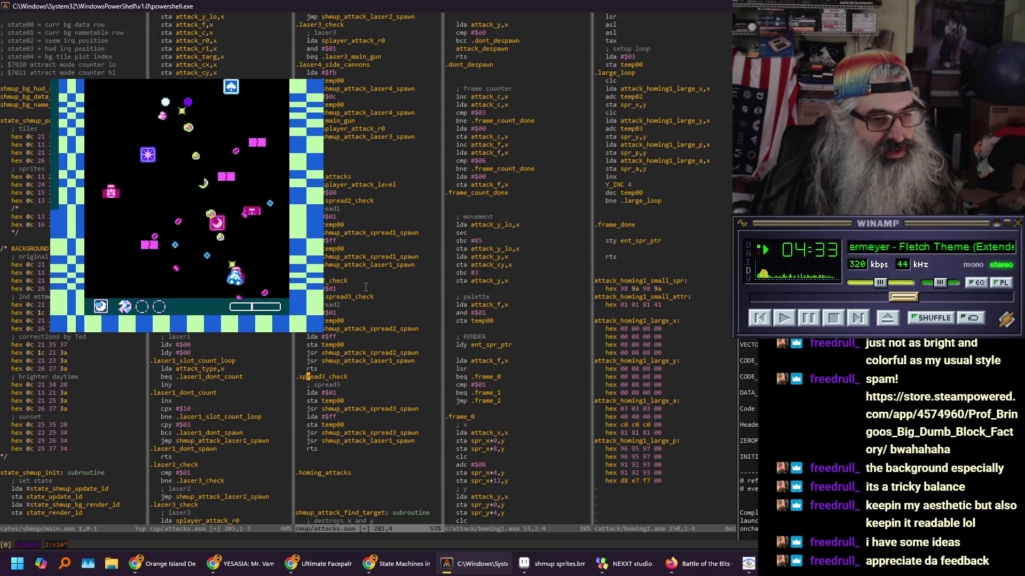
{"action": "key", "text": "j"}
{"action": "key", "text": "j"}
{"action": "key", "text": "j"}
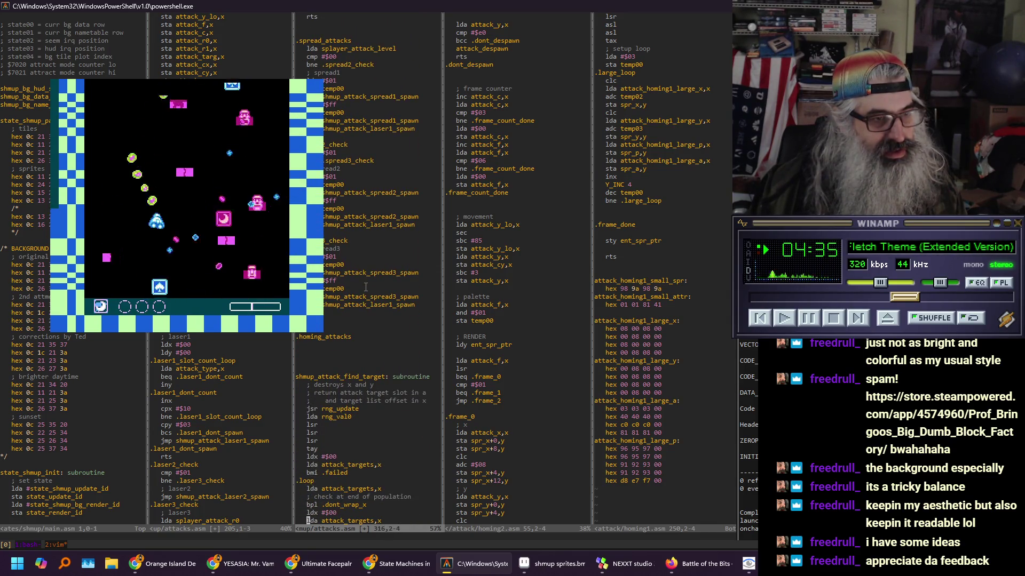
{"action": "key", "text": "j"}
{"action": "key", "text": "j"}
{"action": "key", "text": "j"}
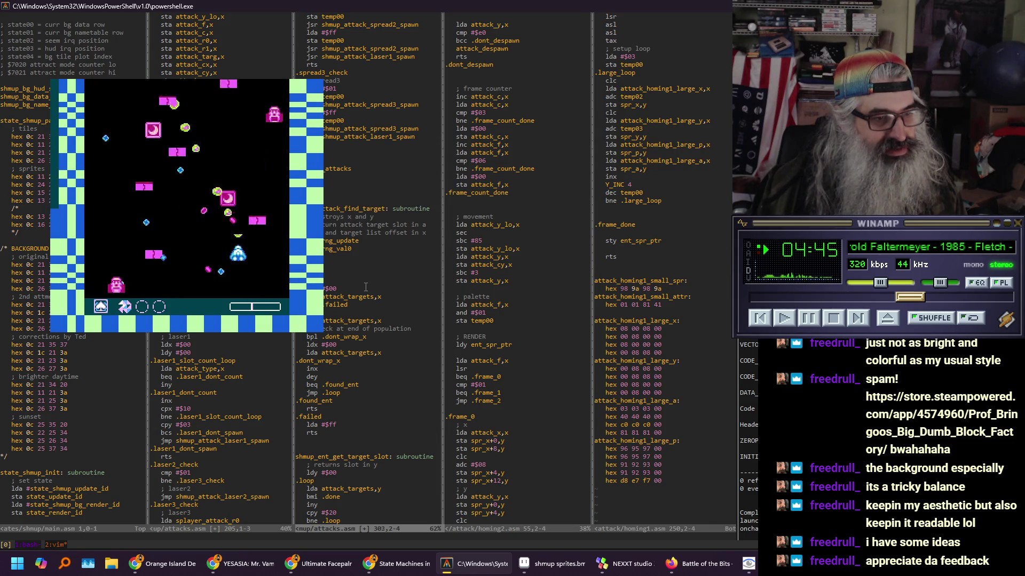
{"action": "key", "text": "j"}
{"action": "key", "text": "j"}
{"action": "key", "text": "j"}
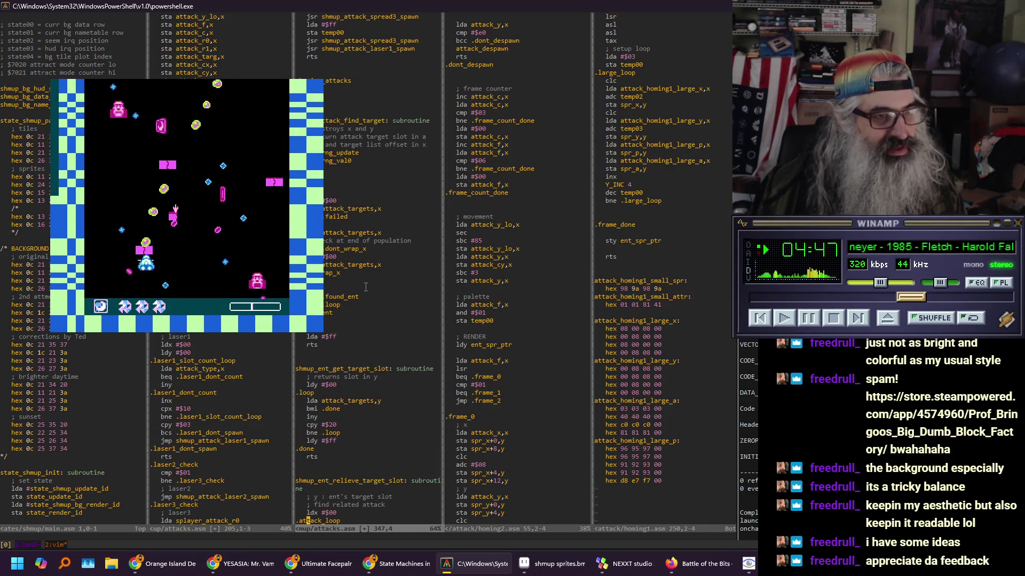
{"action": "key", "text": "j"}
{"action": "key", "text": "j"}
{"action": "key", "text": "j"}
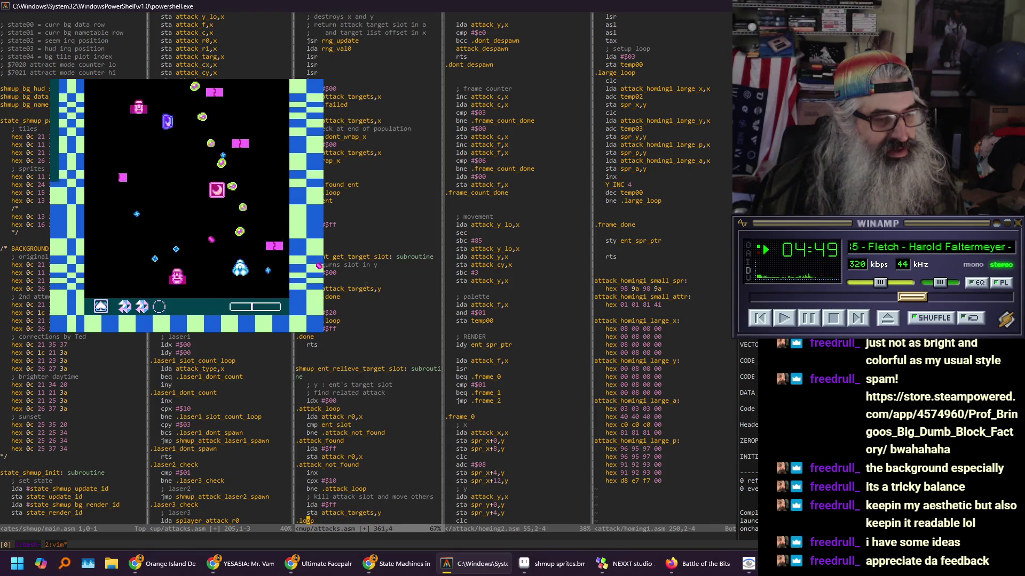
{"action": "key", "text": "j"}
{"action": "key", "text": "j"}
{"action": "key", "text": "j"}
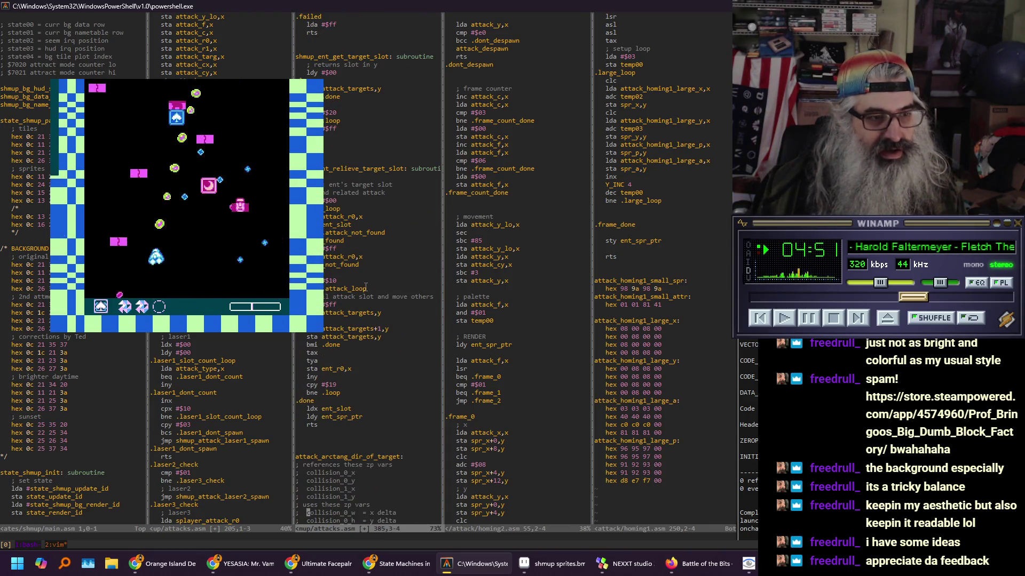
{"action": "key", "text": "k"}
{"action": "key", "text": "k"}
{"action": "key", "text": "k"}
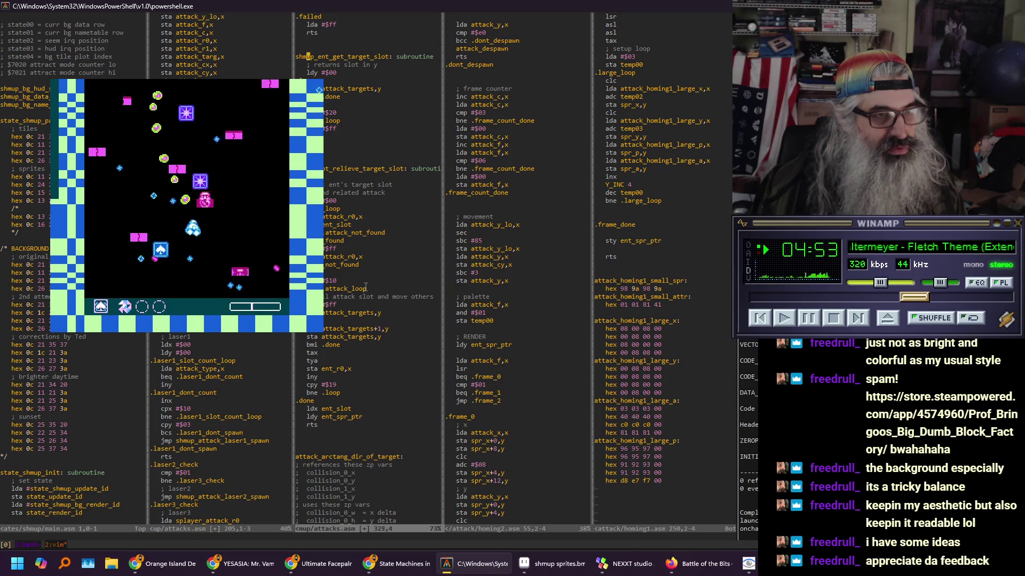
{"action": "key", "text": "k"}
{"action": "key", "text": "k"}
{"action": "key", "text": "k"}
{"action": "key", "text": "k"}
{"action": "key", "text": "k"}
{"action": "key", "text": "k"}
{"action": "key", "text": "j"}
{"action": "key", "text": "j"}
{"action": "key", "text": "j"}
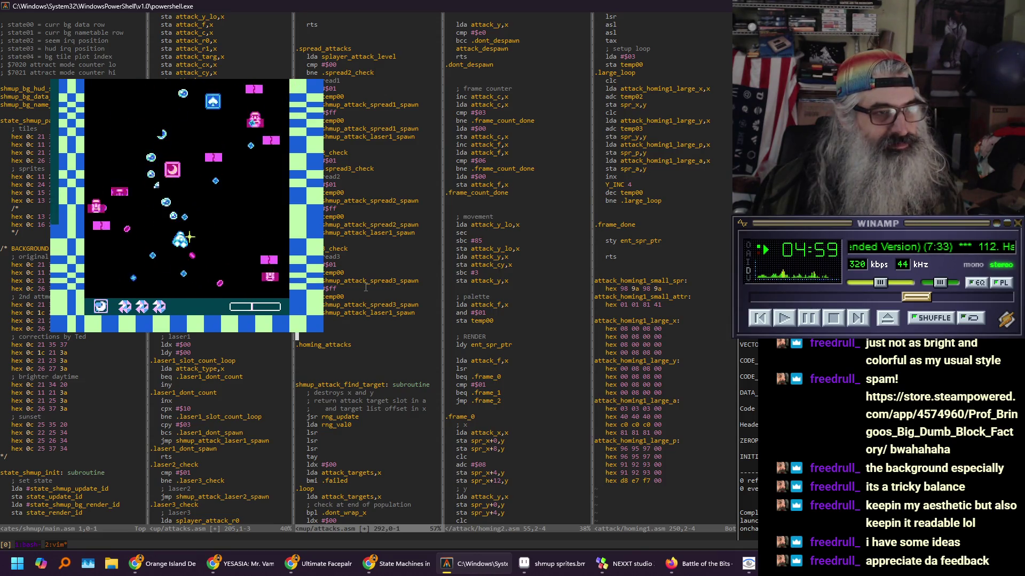
Restore the homing2 spawn call and paste a copy of the three attack-level check lines under .homing_attacks
{"action": "key", "text": "u"}
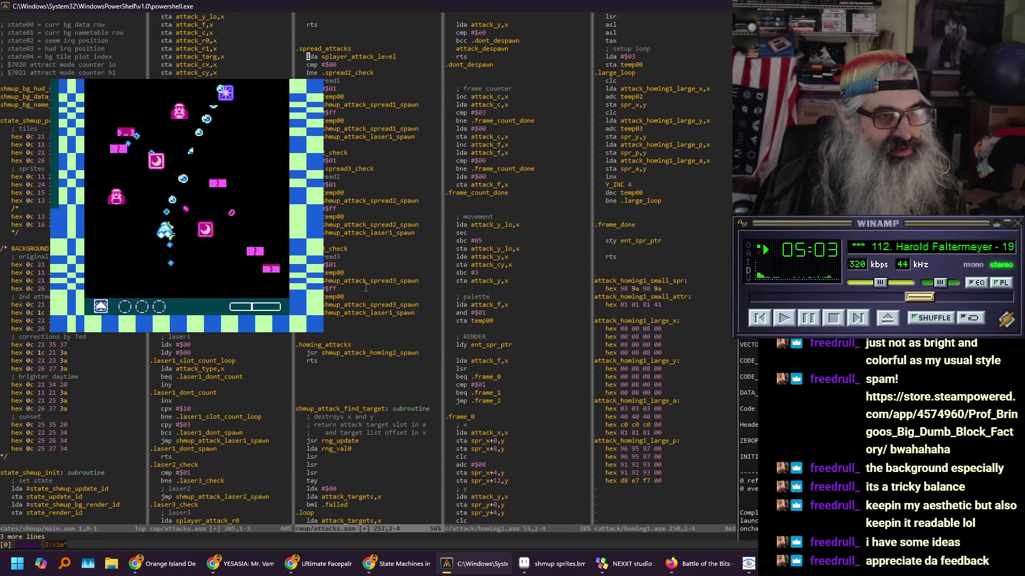
{"action": "key", "text": "shift+v"}
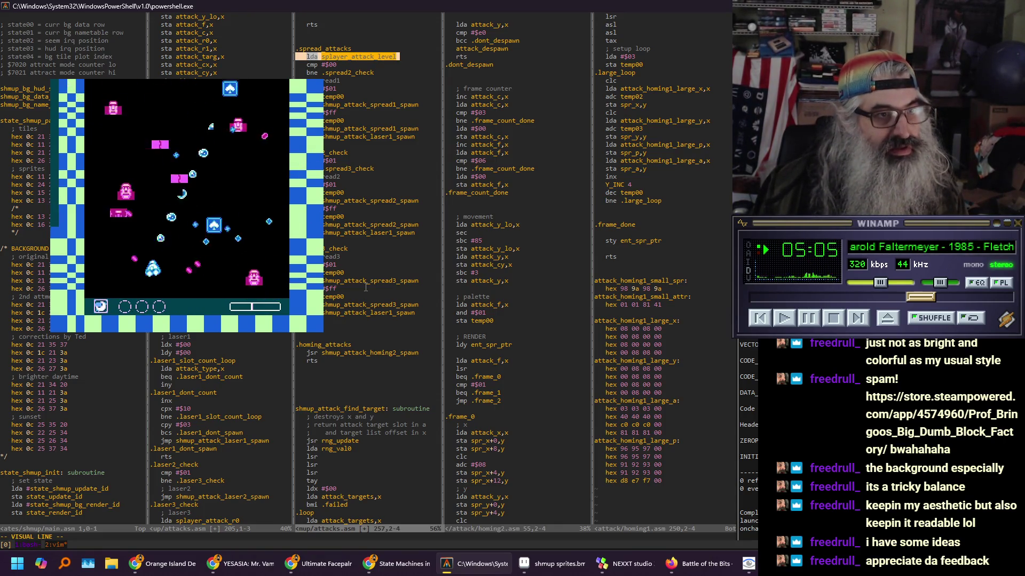
{"action": "key", "text": "j"}
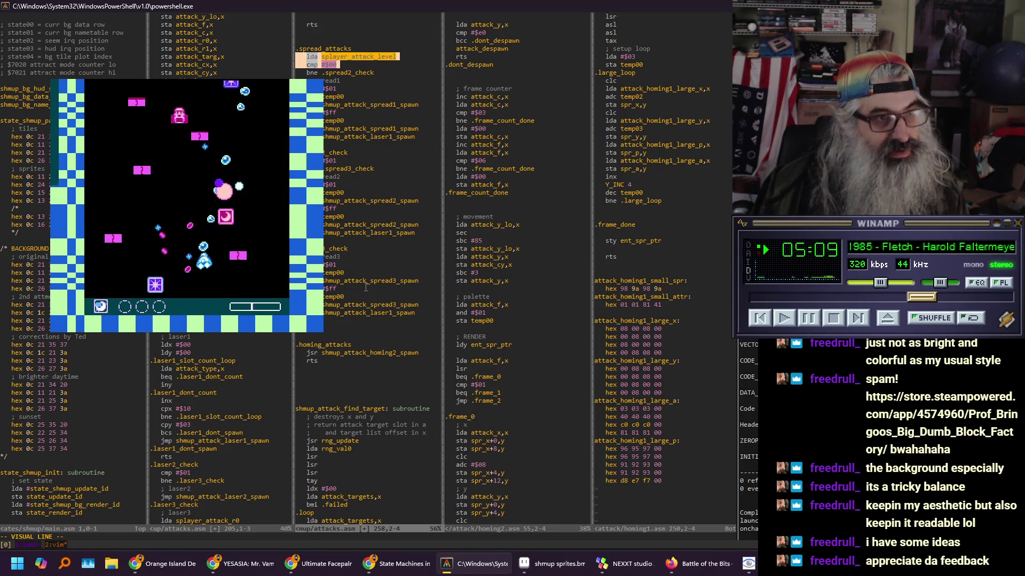
{"action": "key", "text": "j"}
{"action": "key", "text": "y"}
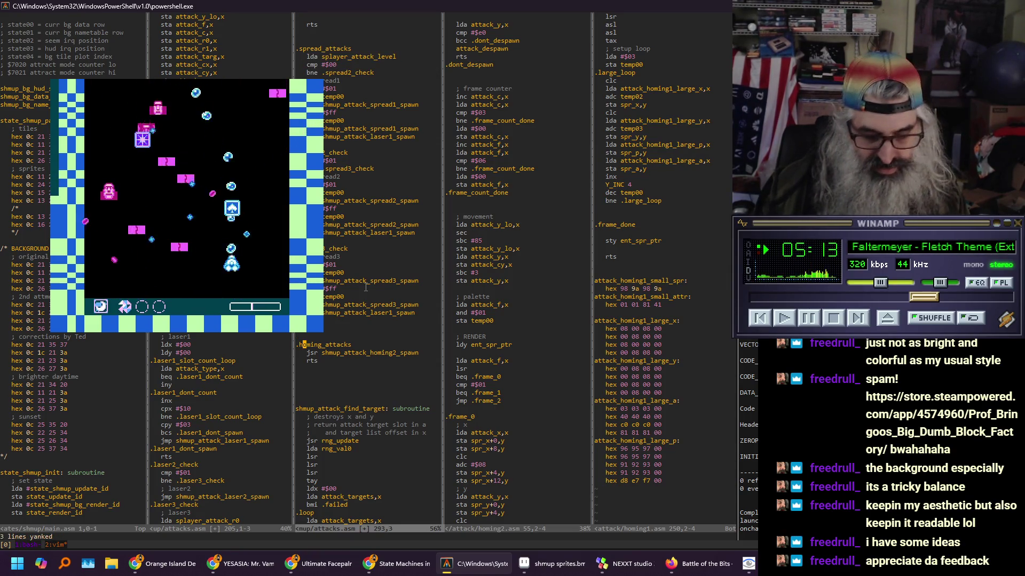
{"action": "key", "text": "p"}
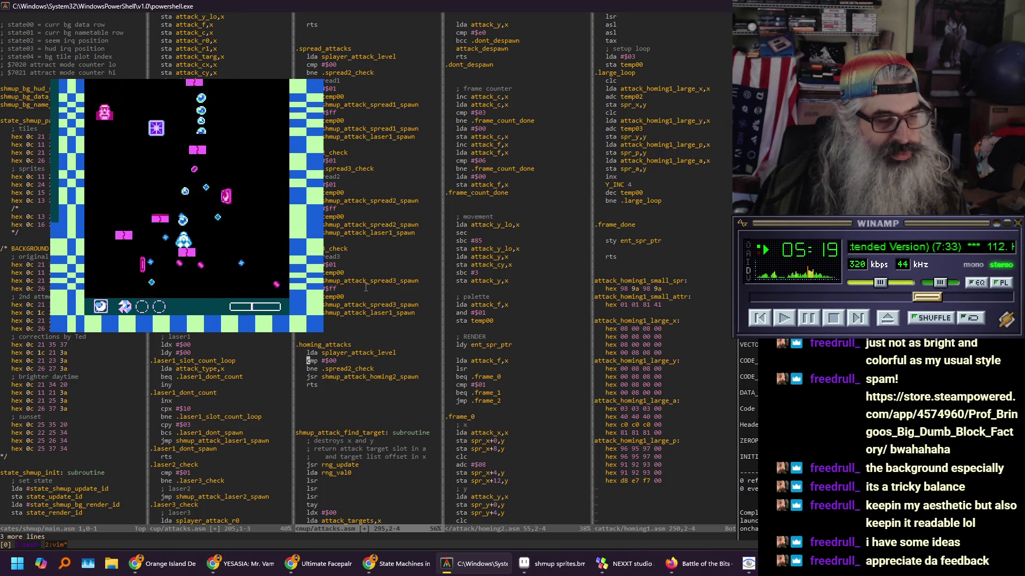
Call homing1 spawn first, then branch beq .homing_done around the homing2 spawn and add the .homing_done label
{"action": "key", "text": "j"}
{"action": "key", "text": "j"}
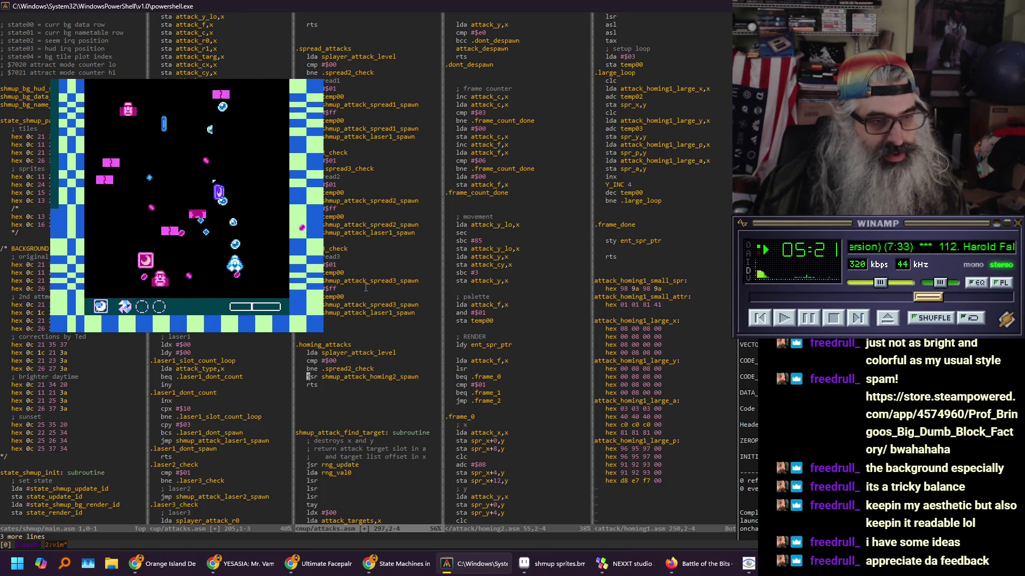
{"action": "key", "text": "k"}
{"action": "key", "text": "k"}
{"action": "key", "text": "k"}
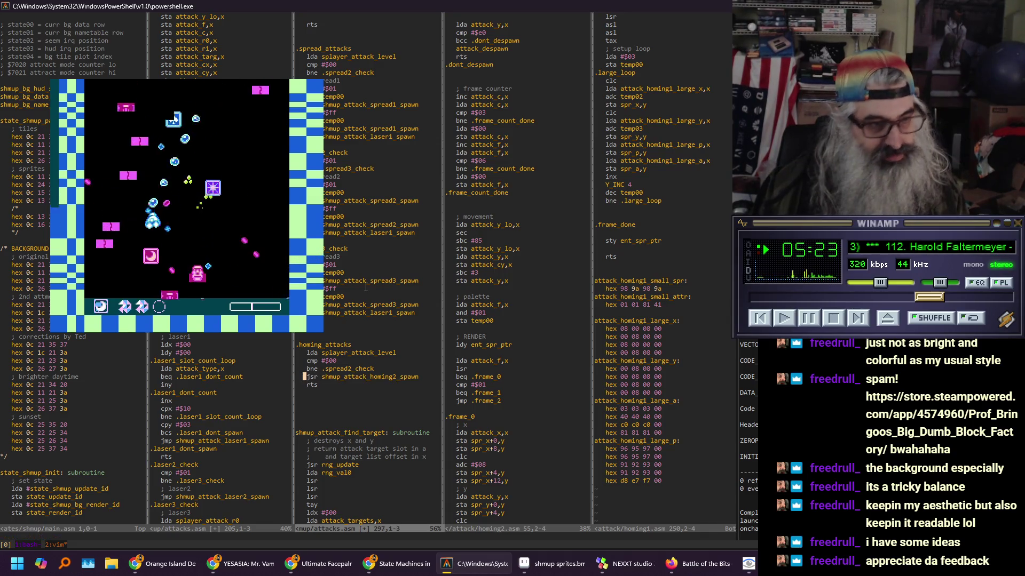
{"action": "key", "text": "p"}
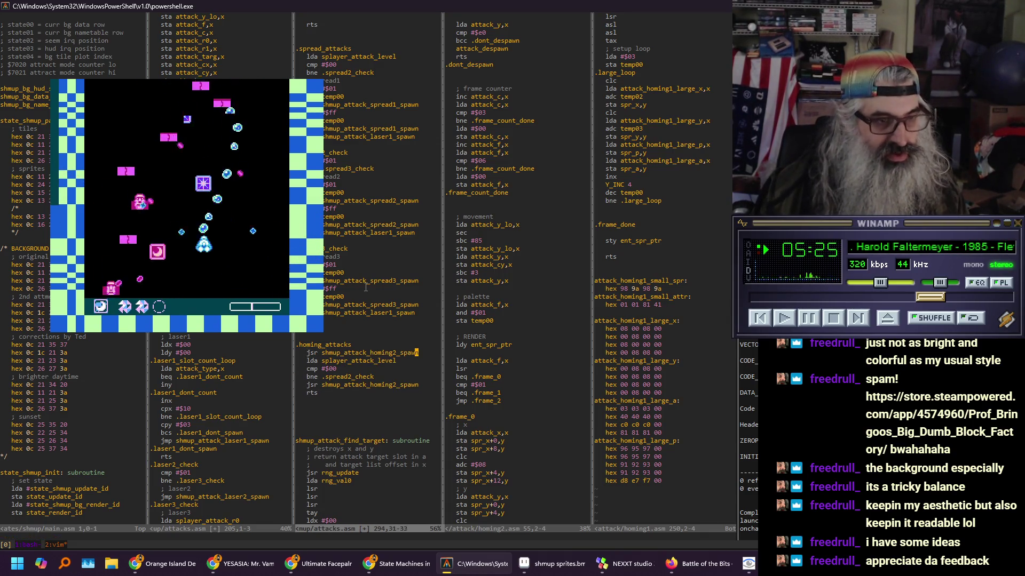
{"action": "type", "text": "s"}
{"action": "type", "text": "1"}
{"action": "key", "text": "Down"}
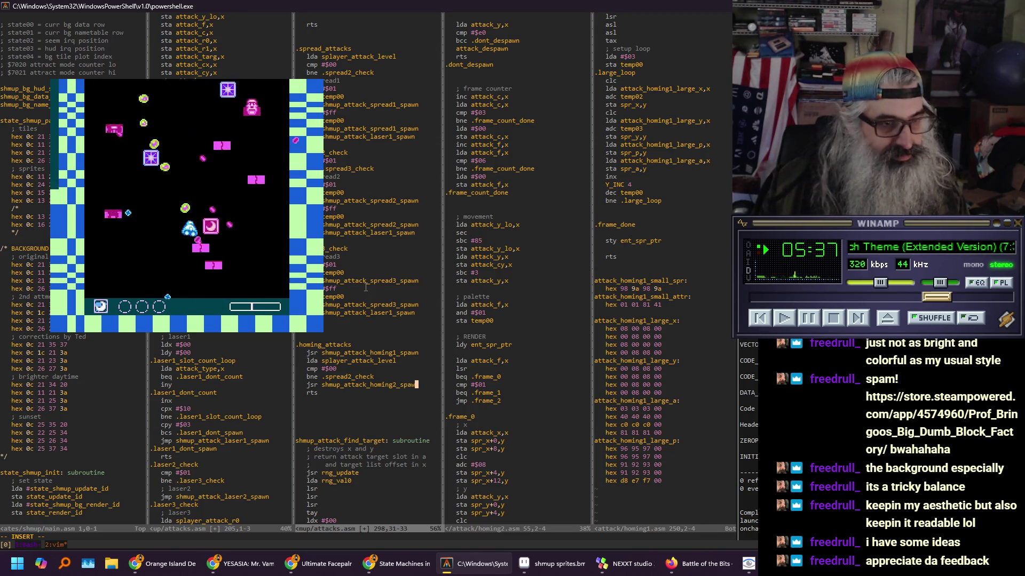
{"action": "type", "text": "n"}
{"action": "key", "text": "Return"}
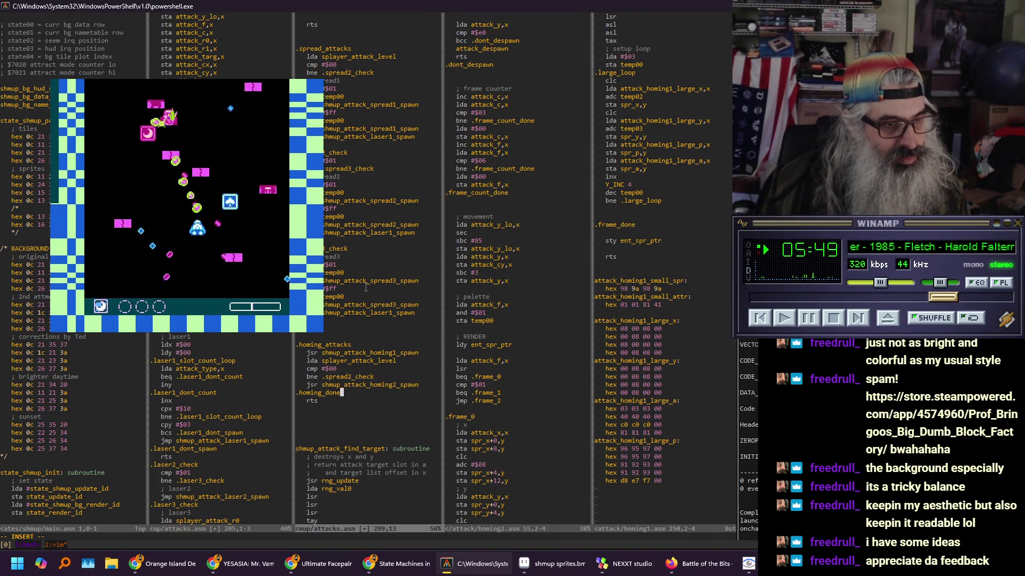
{"action": "key", "text": "BackSpace"}
{"action": "key", "text": "BackSpace"}
{"action": "key", "text": "BackSpace"}
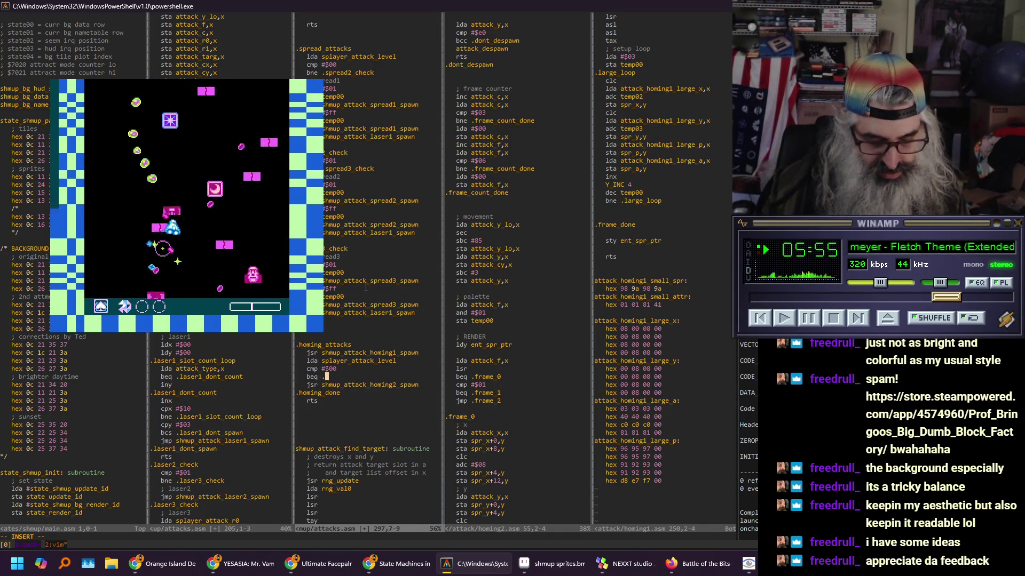
{"action": "type", "text": "e"}
{"action": "key", "text": "Escape"}
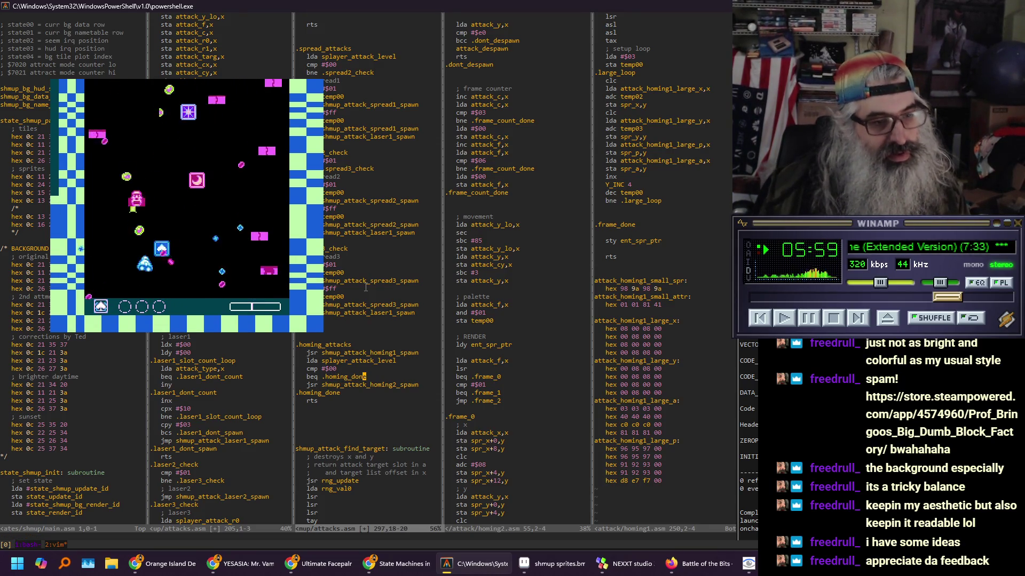
Save attacks.asm with :w to rebuild the game
{"action": "type", "text": ":w"}
{"action": "key", "text": "Return"}
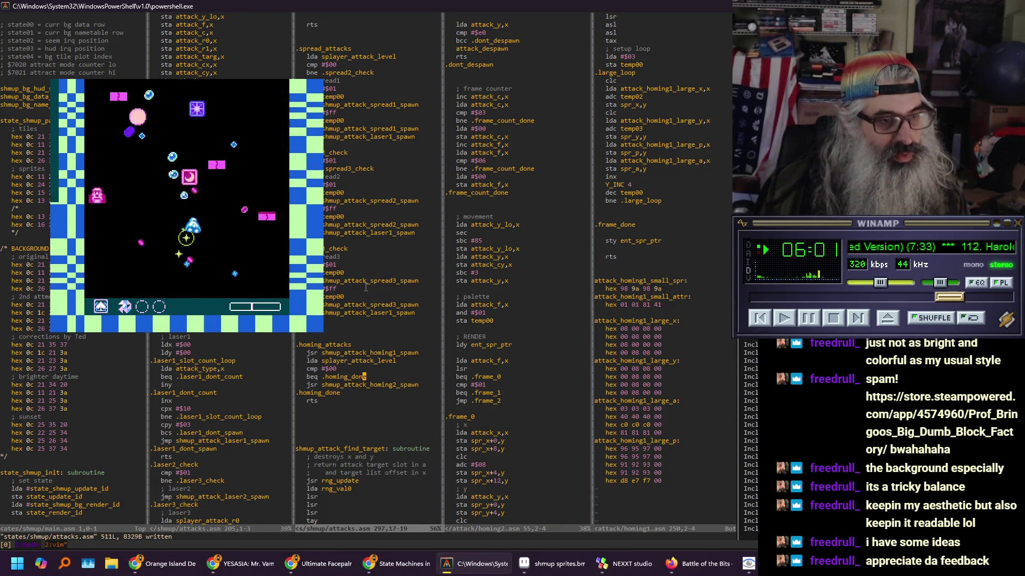
{"action": "key", "text": "ctrl+w"}
{"action": "key", "text": "l"}
{"action": "key", "text": "ctrl+b"}
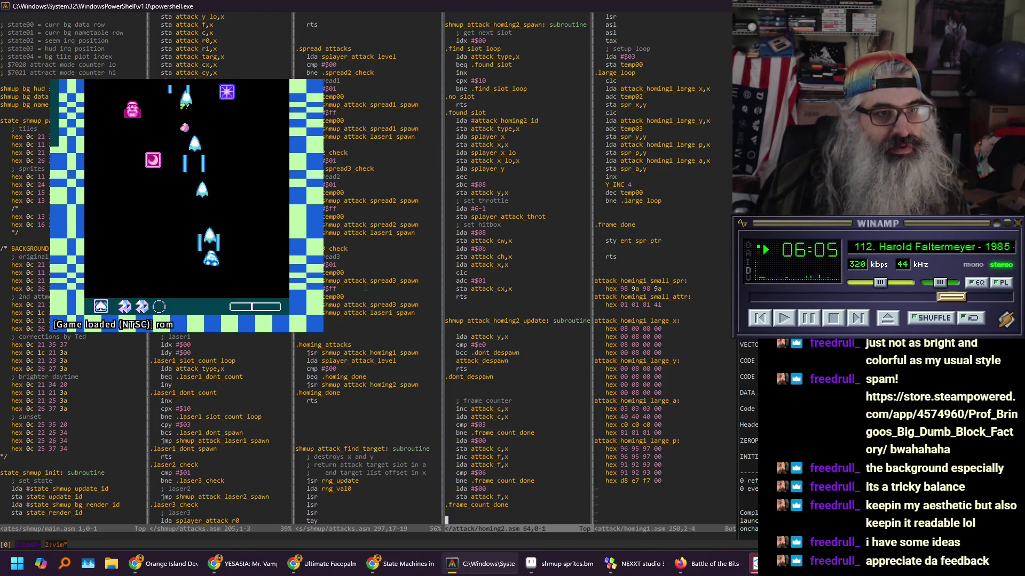
In homing2.asm, jump to the top and then to the throttle value on line 25
{"action": "key", "text": "ctrl+e"}
{"action": "key", "text": "ctrl+e"}
{"action": "key", "text": "ctrl+e"}
{"action": "key", "text": "{"}
{"action": "key", "text": "k"}
{"action": "key", "text": "k"}
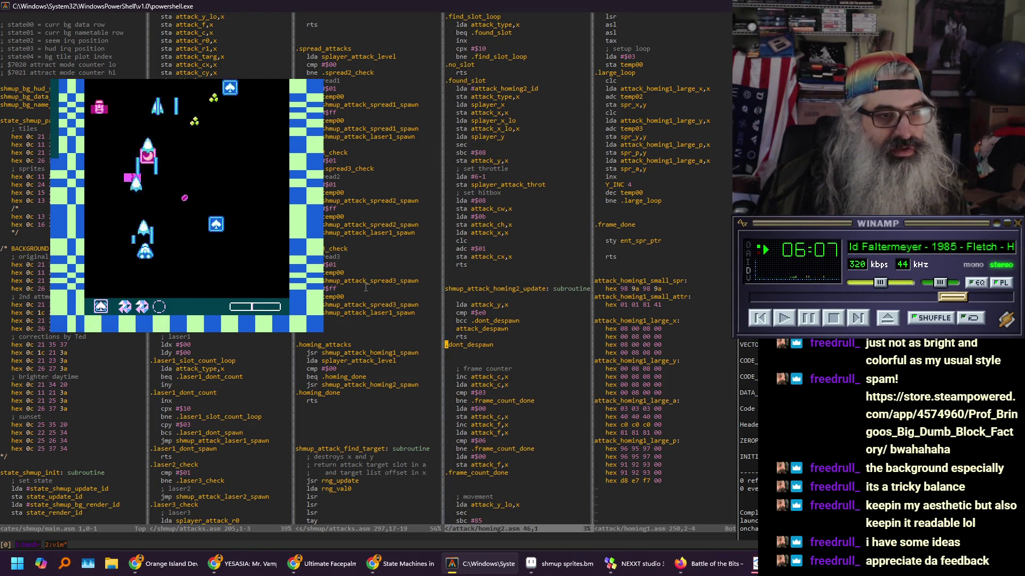
{"action": "key", "text": "g"}
{"action": "key", "text": "g"}
{"action": "key", "text": "j"}
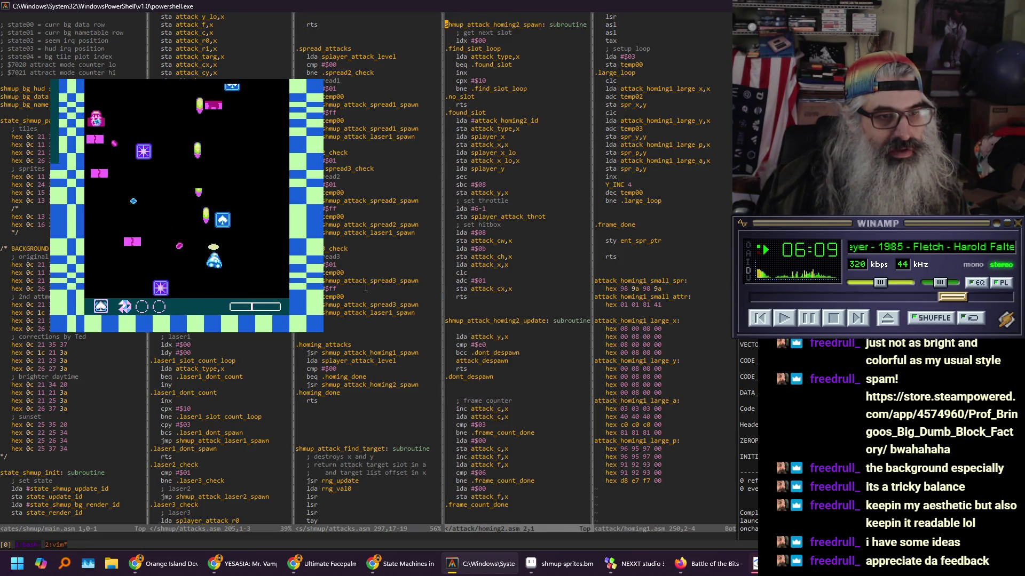
{"action": "key", "text": "2"}
{"action": "key", "text": "5"}
{"action": "key", "text": "G"}
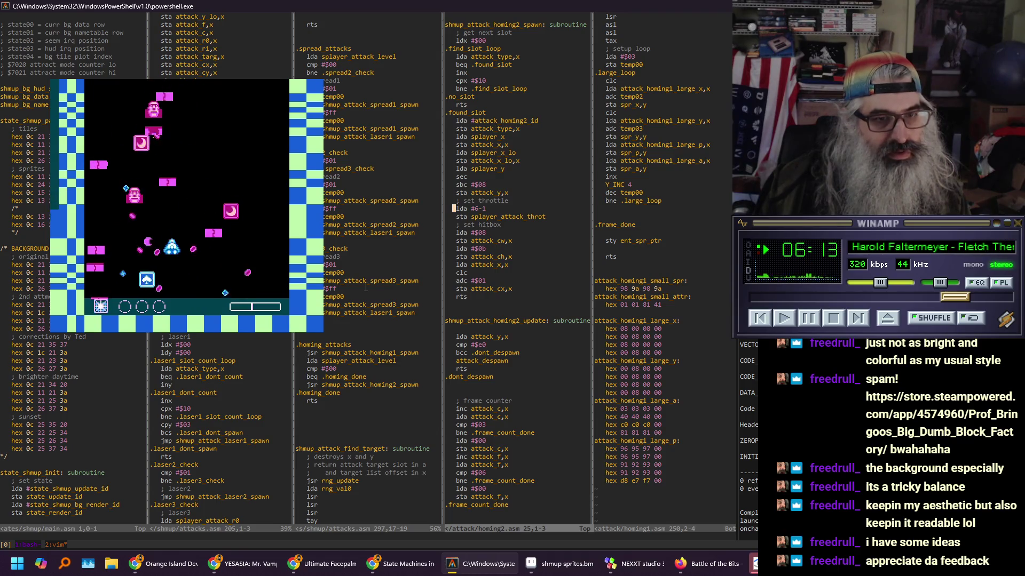
In the homing1.asm pane, go to shmup_attack_homing1_spawn and its throttle line 27
{"action": "key", "text": "ctrl+w"}
{"action": "key", "text": "l"}
{"action": "key", "text": "g"}
{"action": "key", "text": "g"}
{"action": "key", "text": "5"}
{"action": "key", "text": "2"}
{"action": "key", "text": "G"}
{"action": "key", "text": "2"}
{"action": "key", "text": "7"}
{"action": "key", "text": "G"}
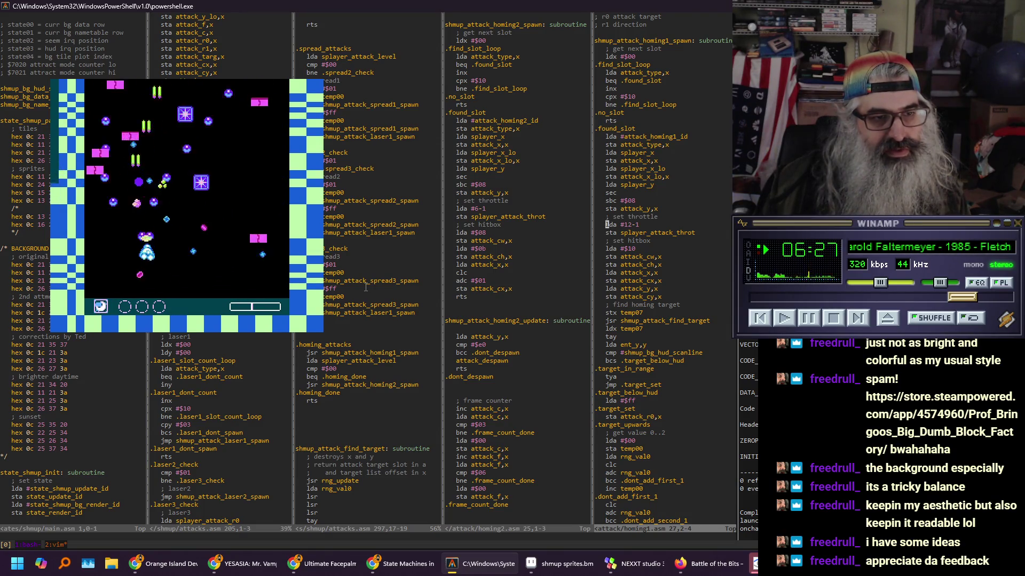
Change homing2's 'lda #6-1' throttle to 'lda #24-1' and write homing2.asm
{"action": "key", "text": "ctrl+w"}
{"action": "key", "text": "h"}
{"action": "key", "text": "w"}
{"action": "key", "text": "w"}
{"action": "key", "text": "w"}
{"action": "key", "text": "i"}
{"action": "key", "text": "BackSpace"}
{"action": "type", "text": "24"}
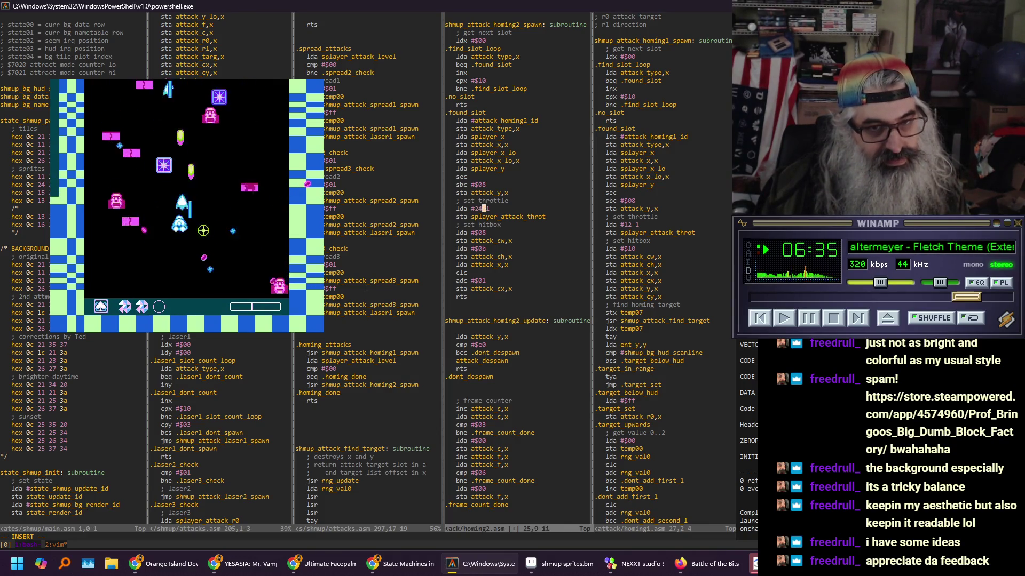
{"action": "key", "text": "Escape"}
{"action": "type", "text": ":w"}
{"action": "key", "text": "Return"}
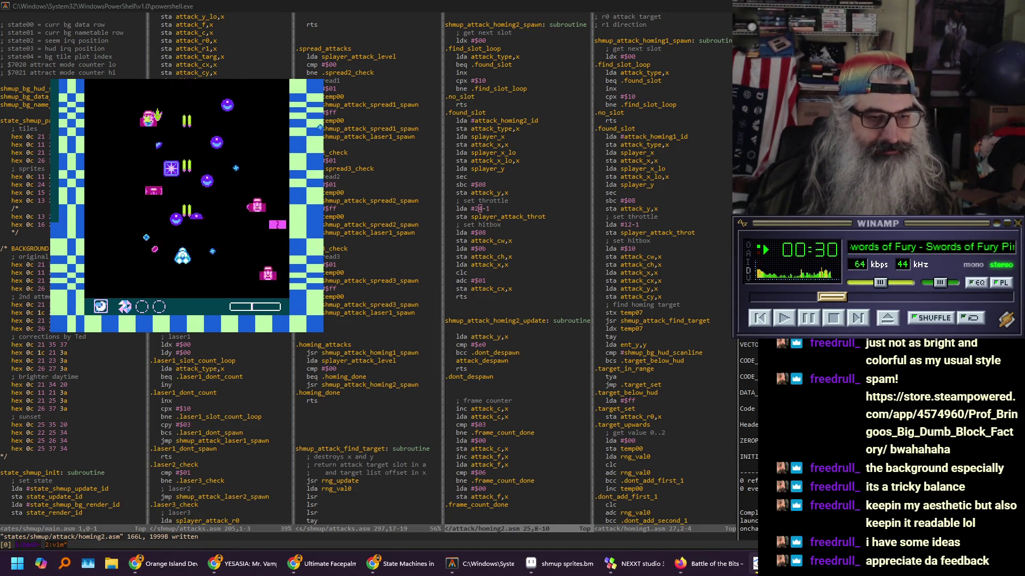
{"action": "left_click", "coordinate": [545, 260]}
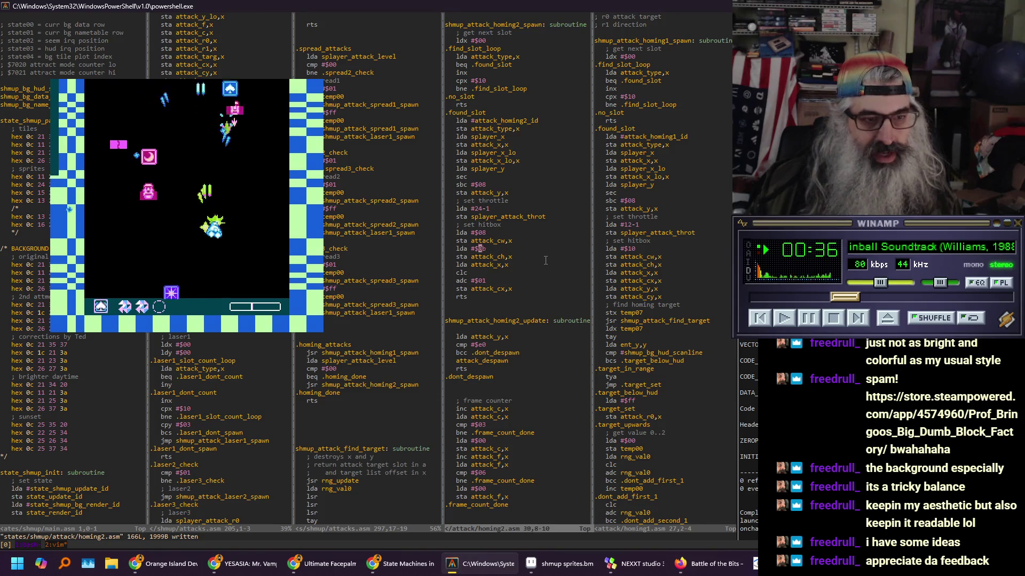
Read through homing2's movement code down to the sbc #85 speed line, then bring Construct 3 forward
{"action": "key", "text": "j"}
{"action": "key", "text": "j"}
{"action": "key", "text": "j"}
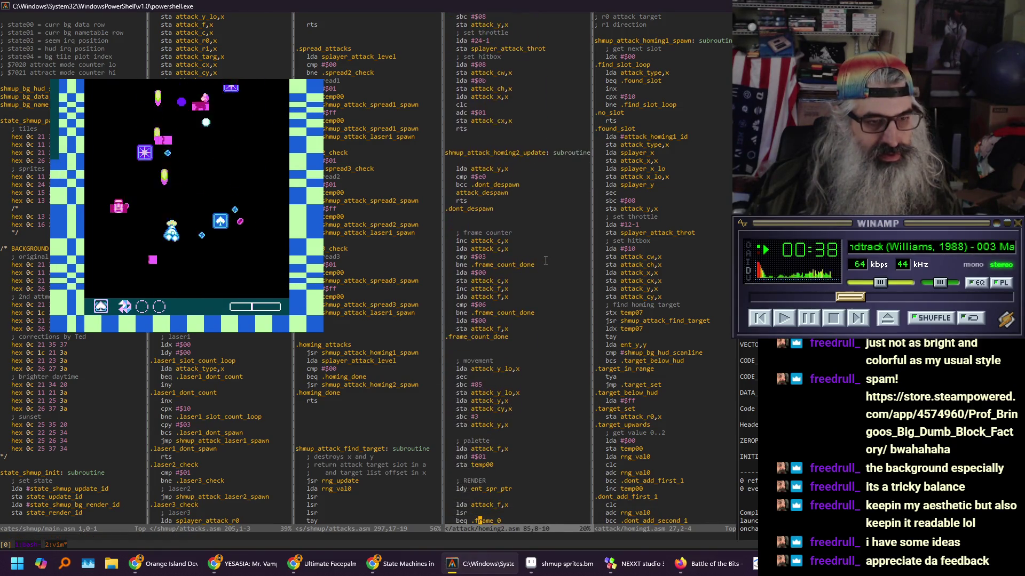
{"action": "key", "text": "k"}
{"action": "key", "text": "k"}
{"action": "key", "text": "k"}
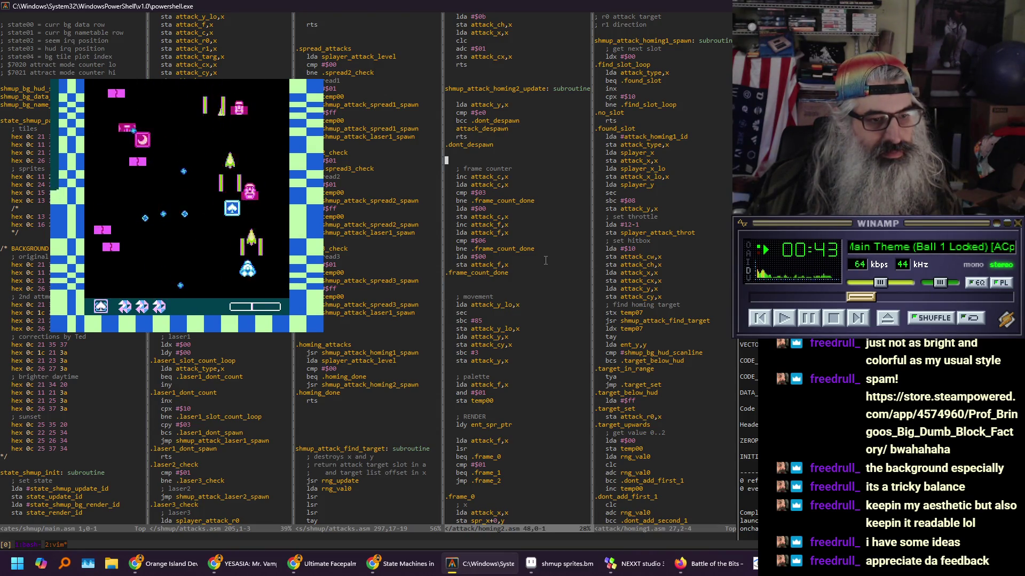
{"action": "key", "text": "j"}
{"action": "key", "text": "j"}
{"action": "key", "text": "j"}
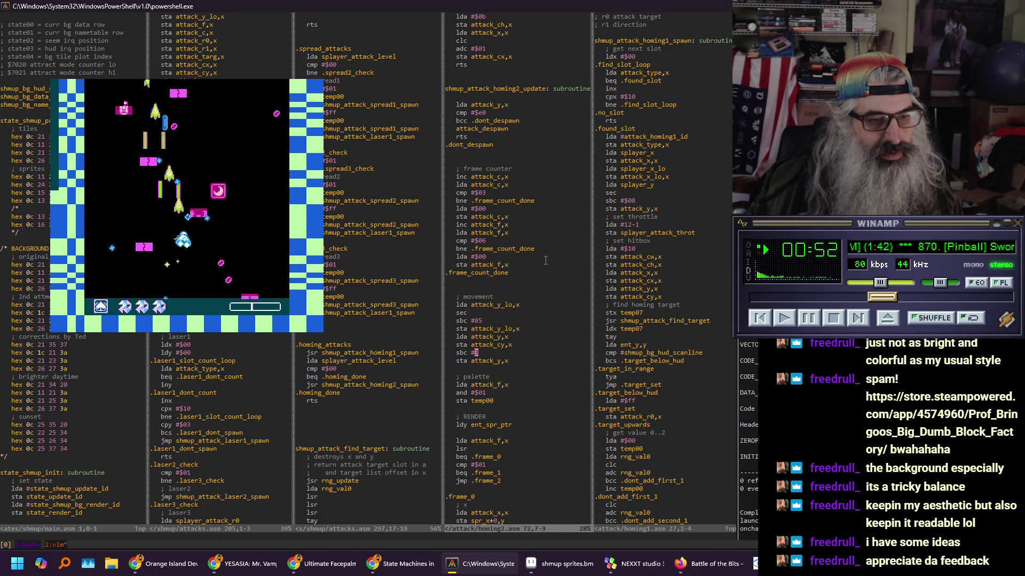
{"action": "key", "text": "k"}
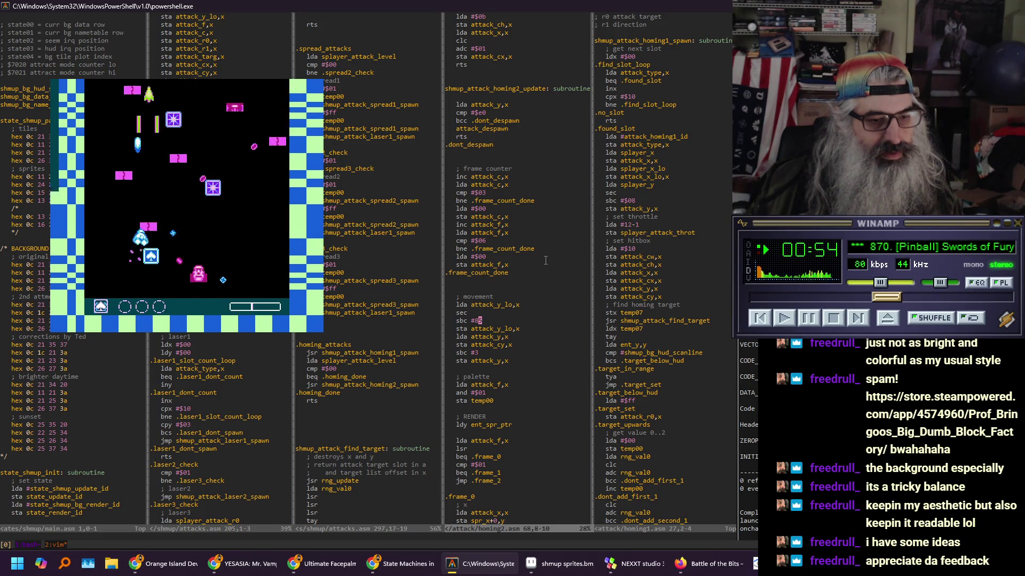
{"action": "left_click", "coordinate": [163, 563]}
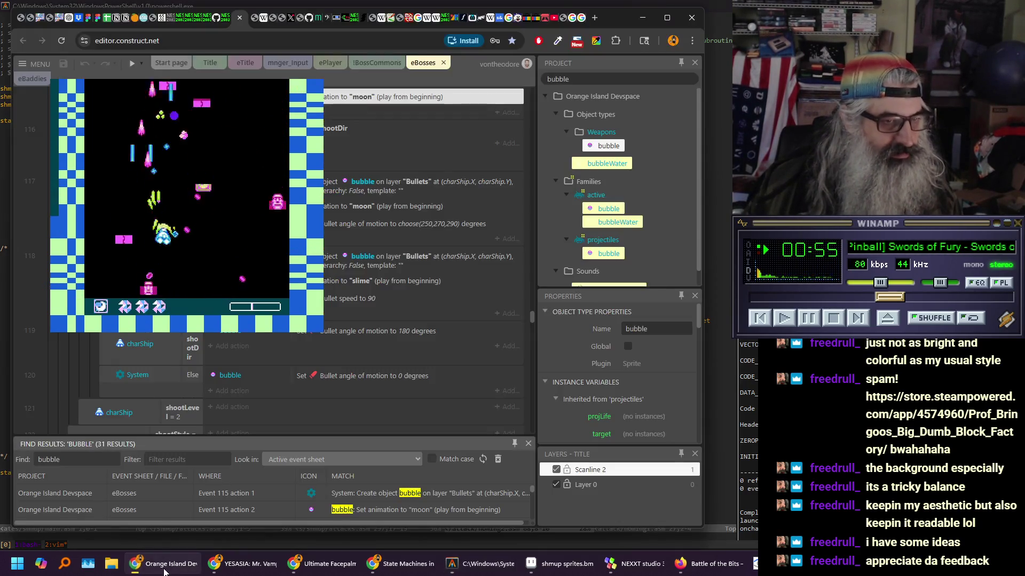
{"action": "left_click", "coordinate": [271, 24]}
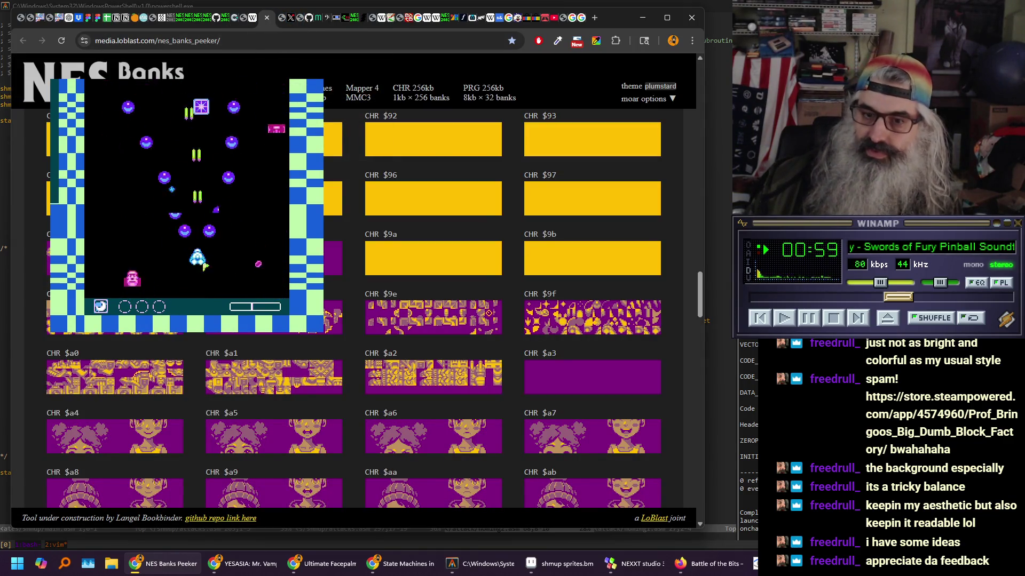
{"action": "left_click", "coordinate": [70, 107]}
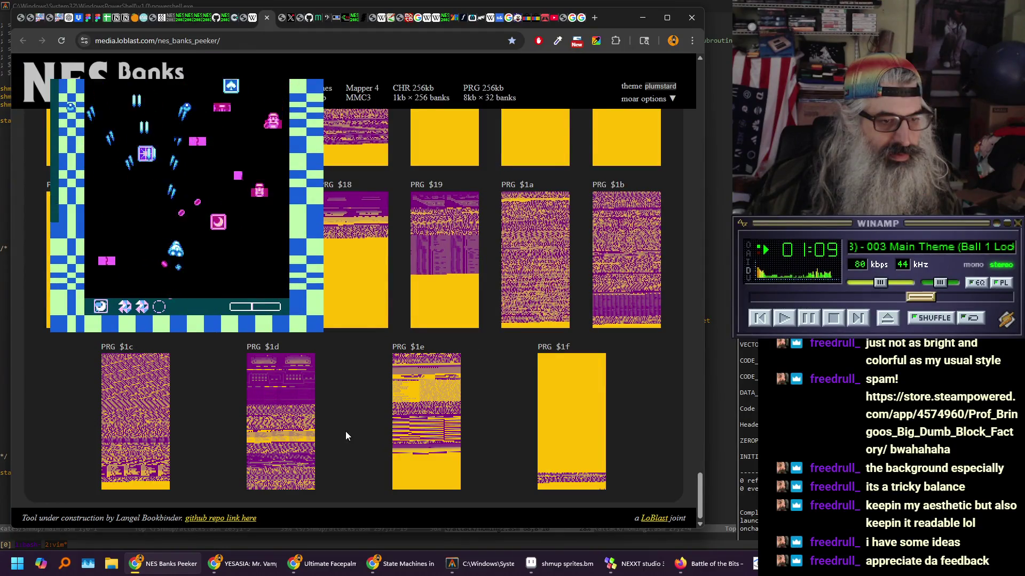
{"action": "scroll", "coordinate": [346, 435], "scroll_direction": "up", "scroll_amount": 3}
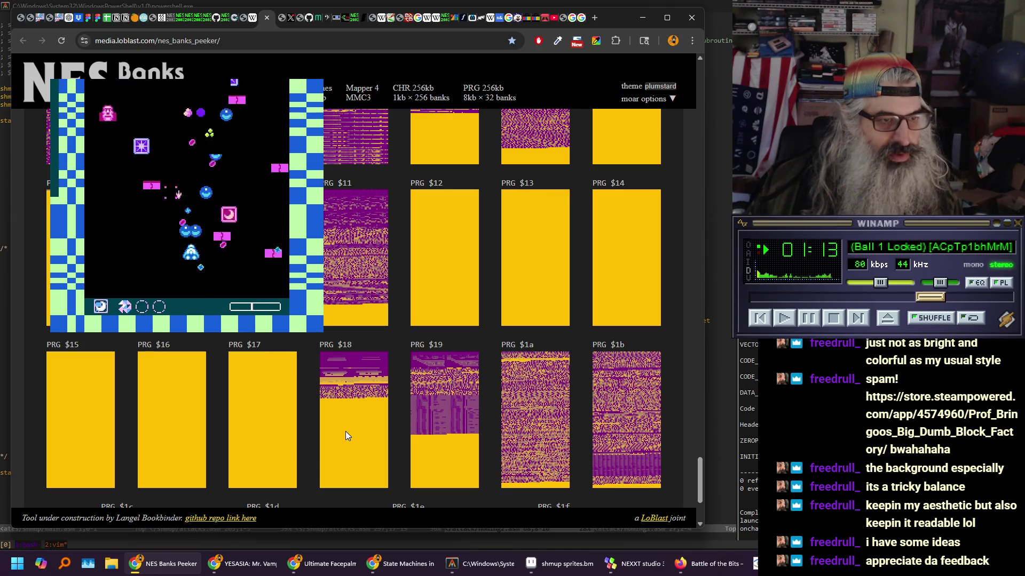
{"action": "scroll", "coordinate": [357, 373], "scroll_direction": "up", "scroll_amount": 2}
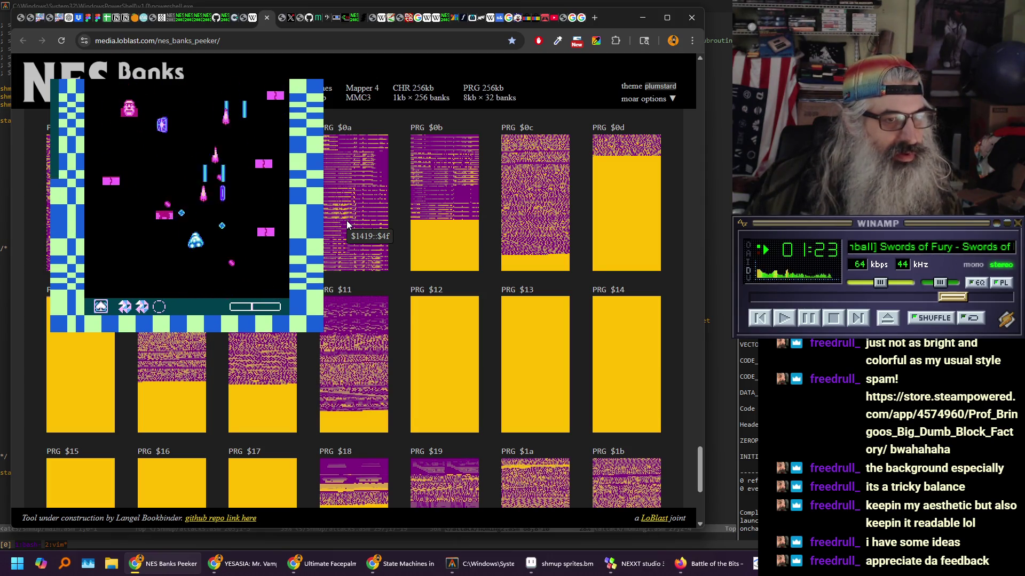
{"action": "scroll", "coordinate": [346, 221], "scroll_direction": "up", "scroll_amount": 2}
{"action": "scroll", "coordinate": [347, 224], "scroll_direction": "up", "scroll_amount": 2}
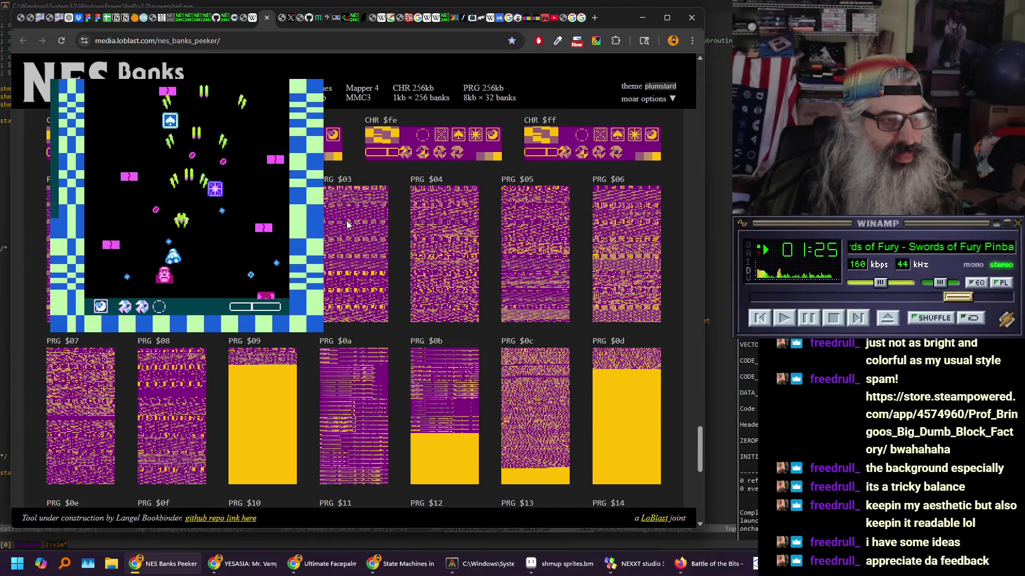
{"action": "scroll", "coordinate": [347, 224], "scroll_direction": "down", "scroll_amount": 6}
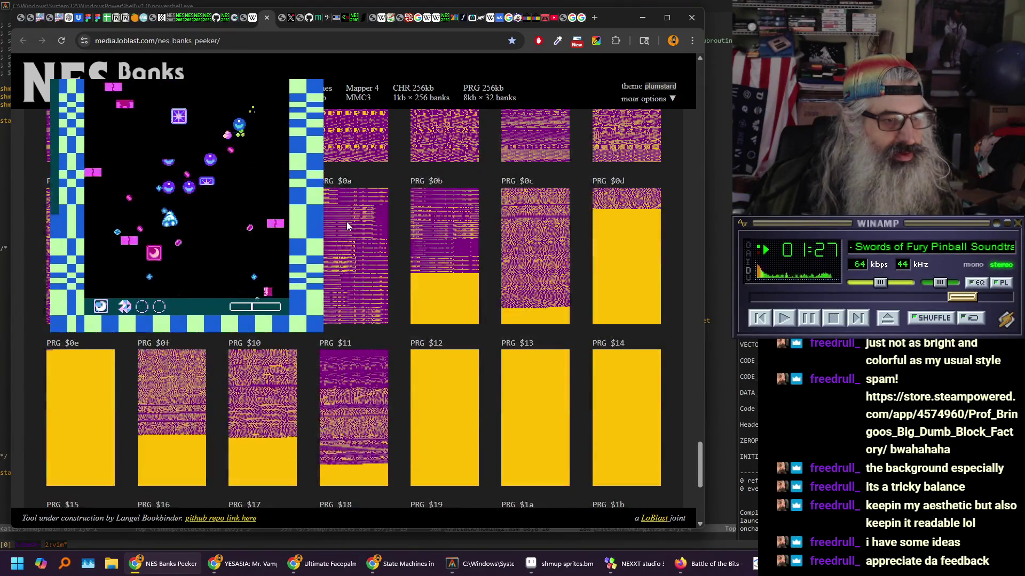
{"action": "scroll", "coordinate": [537, 375], "scroll_direction": "down", "scroll_amount": 1}
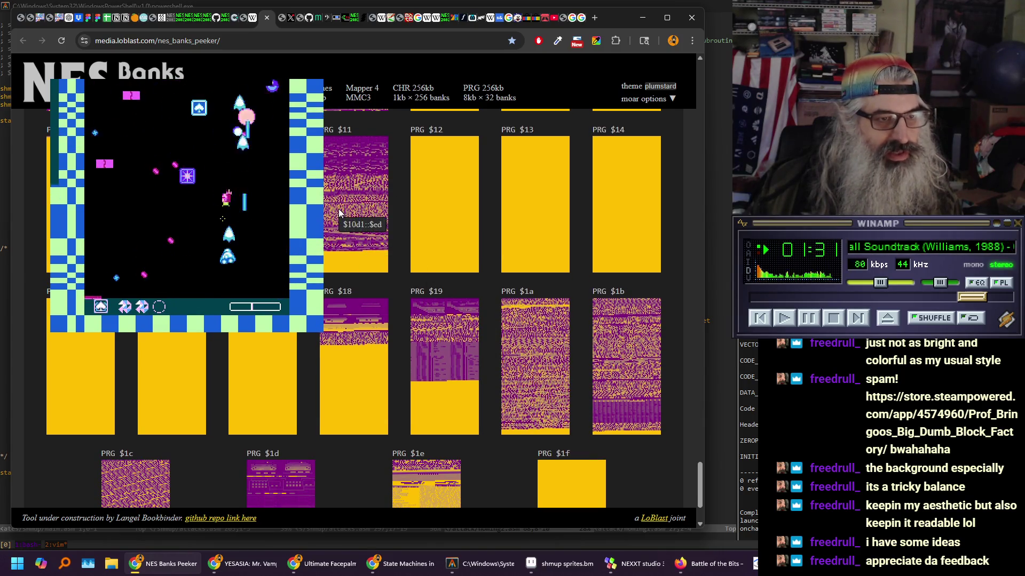
{"action": "scroll", "coordinate": [538, 373], "scroll_direction": "up", "scroll_amount": 1}
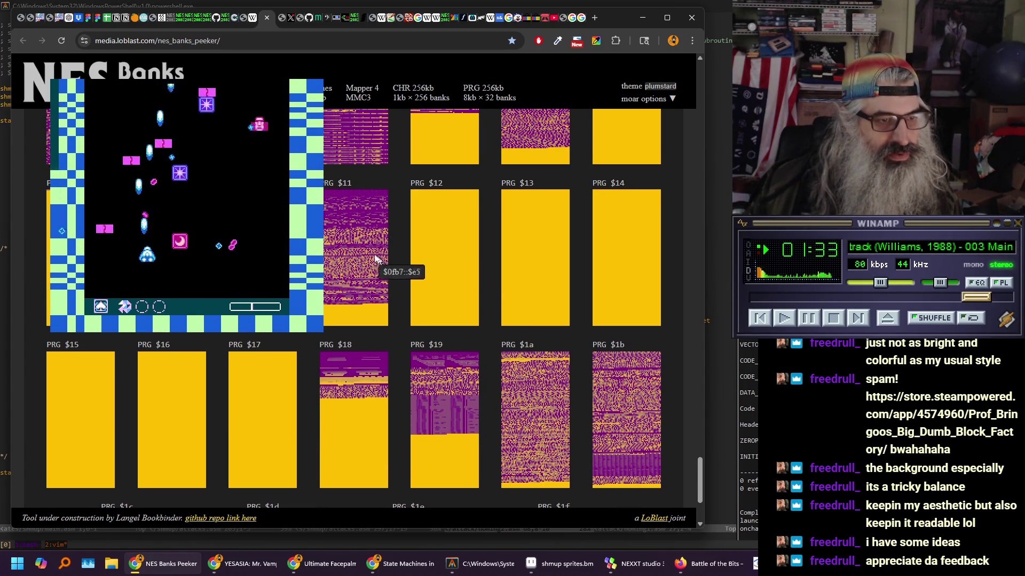
{"action": "scroll", "coordinate": [381, 273], "scroll_direction": "up", "scroll_amount": 1}
{"action": "scroll", "coordinate": [533, 373], "scroll_direction": "down", "scroll_amount": 2}
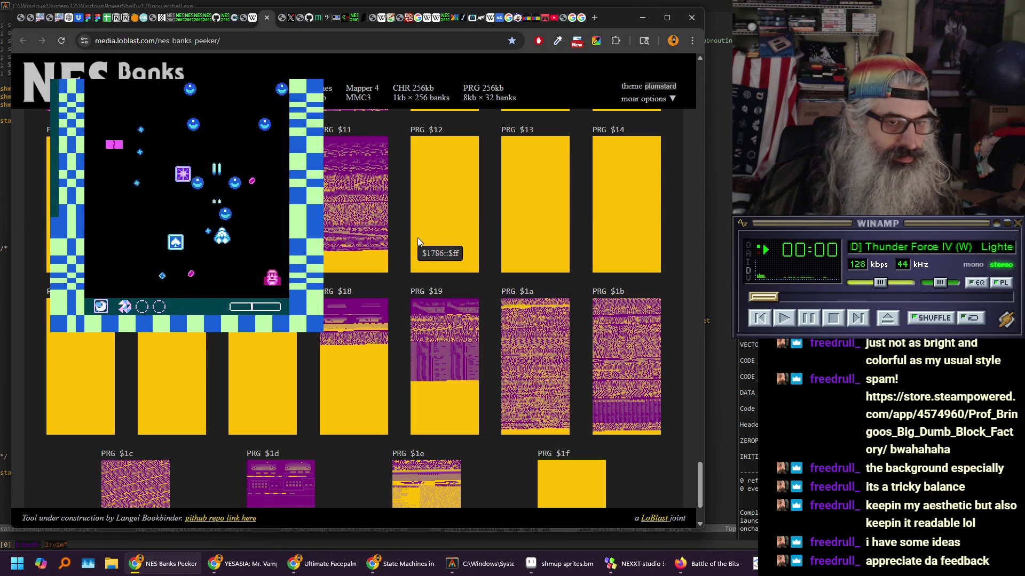
Turn 'view prg 2x chr' under moar options on, then back off again
{"action": "scroll", "coordinate": [417, 238], "scroll_direction": "up", "scroll_amount": 7}
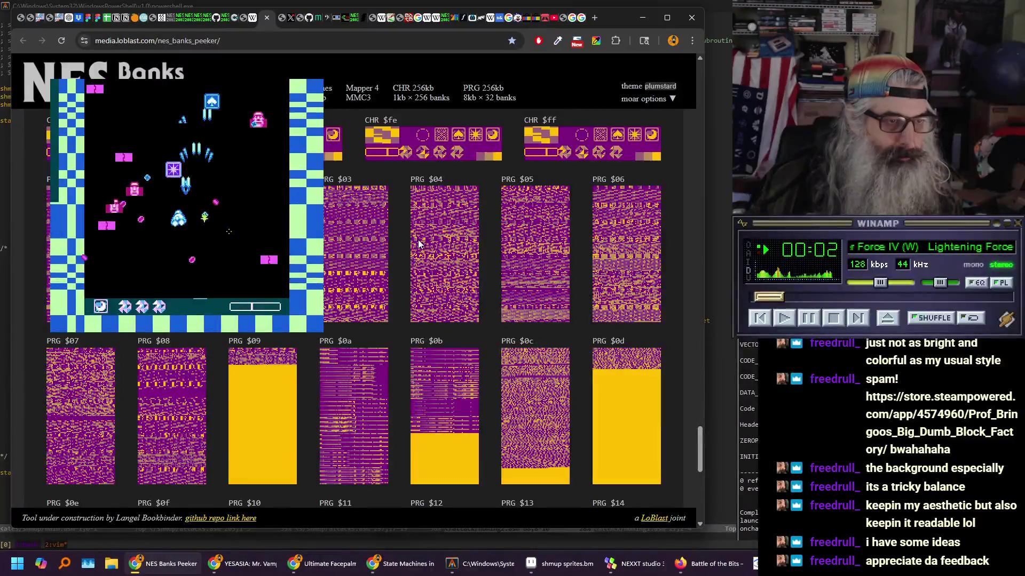
{"action": "scroll", "coordinate": [395, 300], "scroll_direction": "up", "scroll_amount": 3}
{"action": "left_click", "coordinate": [673, 99]}
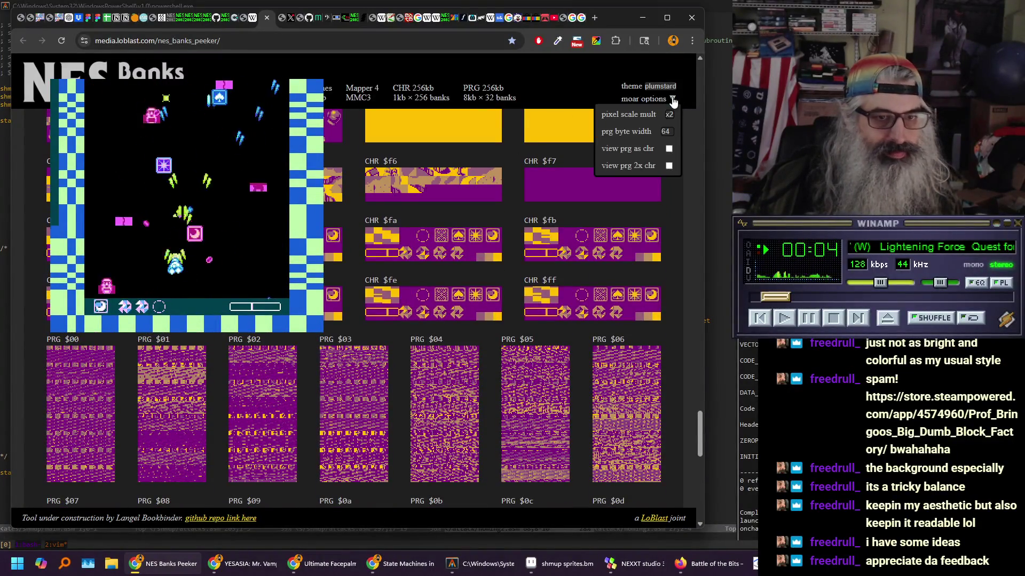
{"action": "left_click", "coordinate": [670, 165]}
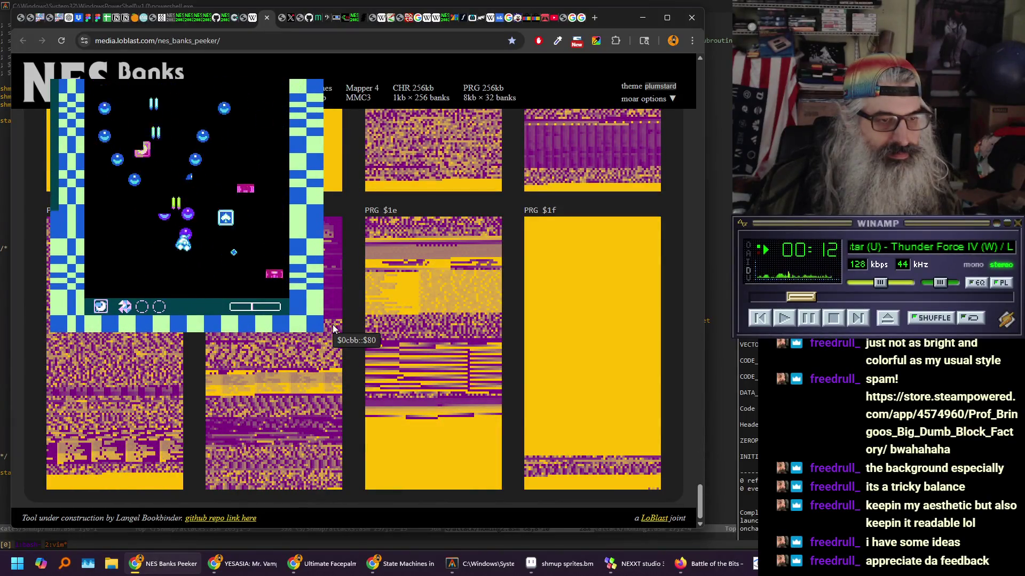
{"action": "scroll", "coordinate": [342, 325], "scroll_direction": "up", "scroll_amount": 5}
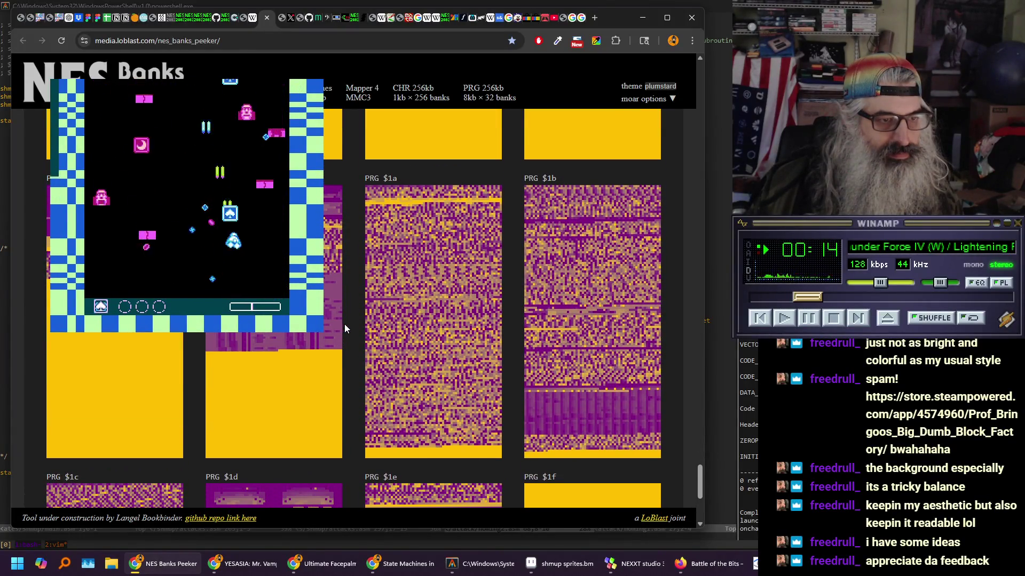
{"action": "scroll", "coordinate": [344, 324], "scroll_direction": "up", "scroll_amount": 10}
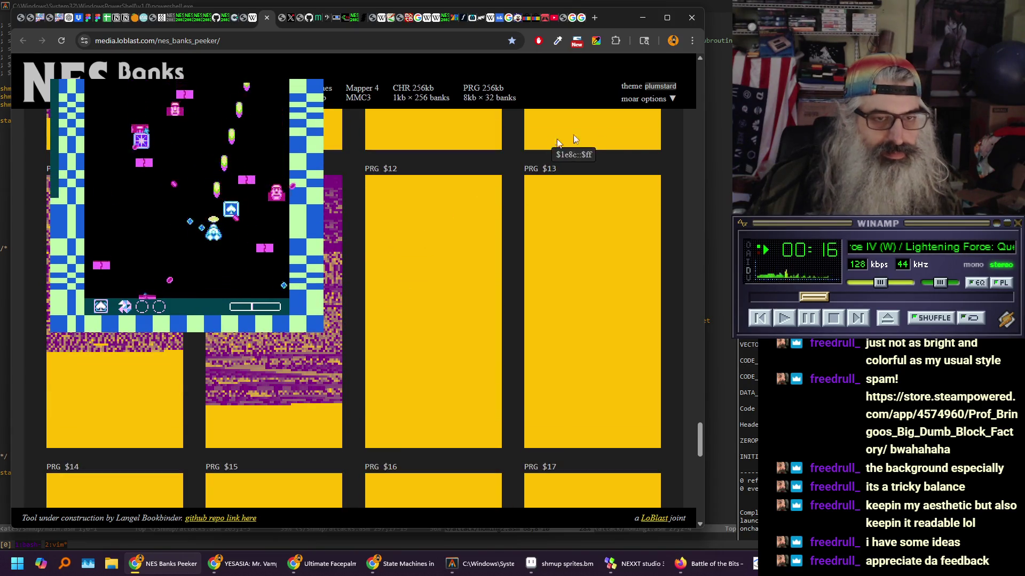
{"action": "left_click", "coordinate": [673, 99]}
{"action": "left_click", "coordinate": [669, 167]}
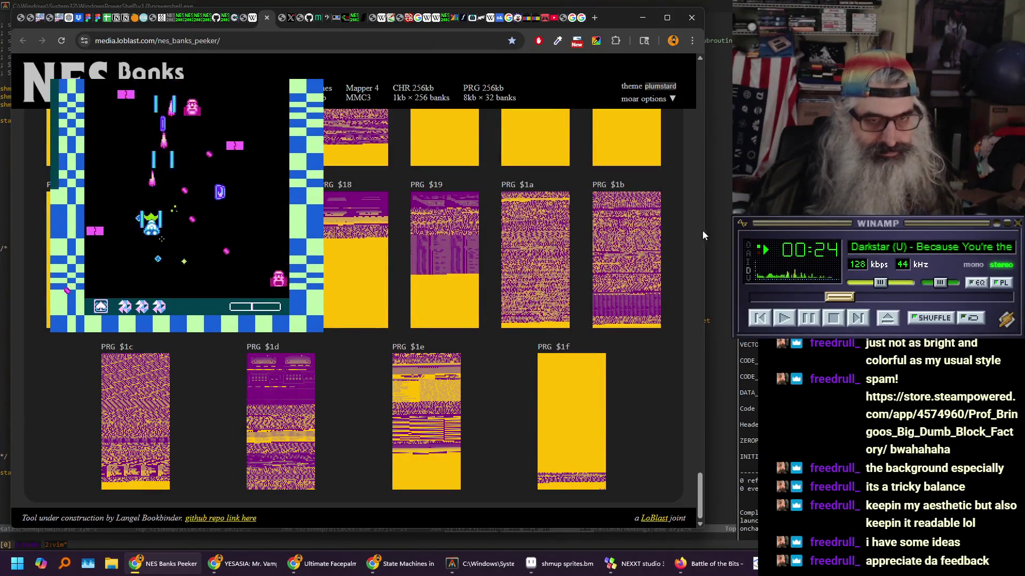
Widen the browser page so the bank grid shows five columns
{"action": "left_click_drag", "start_coordinate": [703, 229], "coordinate": [718, 230]}
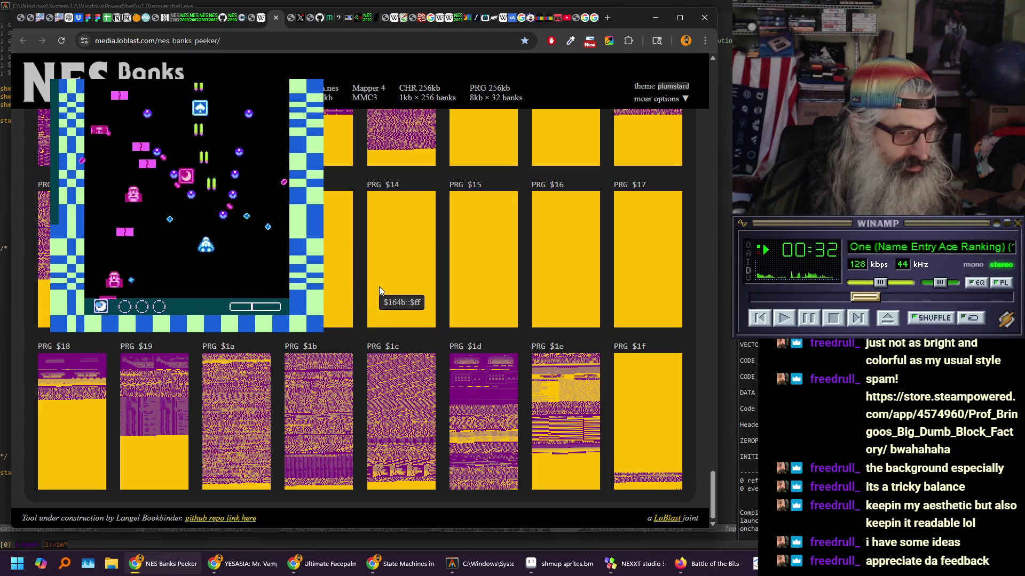
{"action": "scroll", "coordinate": [380, 290], "scroll_direction": "up", "scroll_amount": 5}
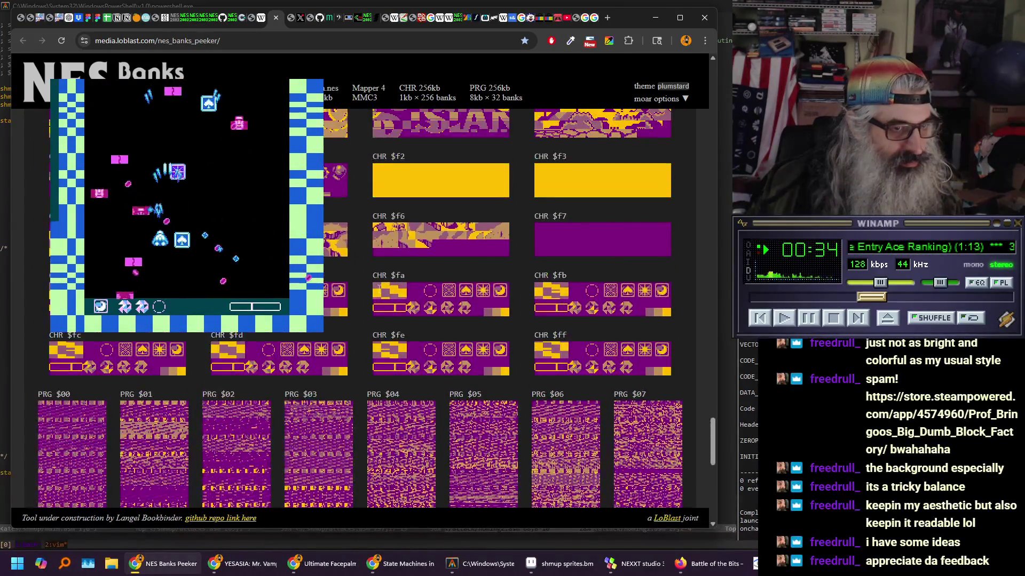
{"action": "scroll", "coordinate": [377, 289], "scroll_direction": "up", "scroll_amount": 8}
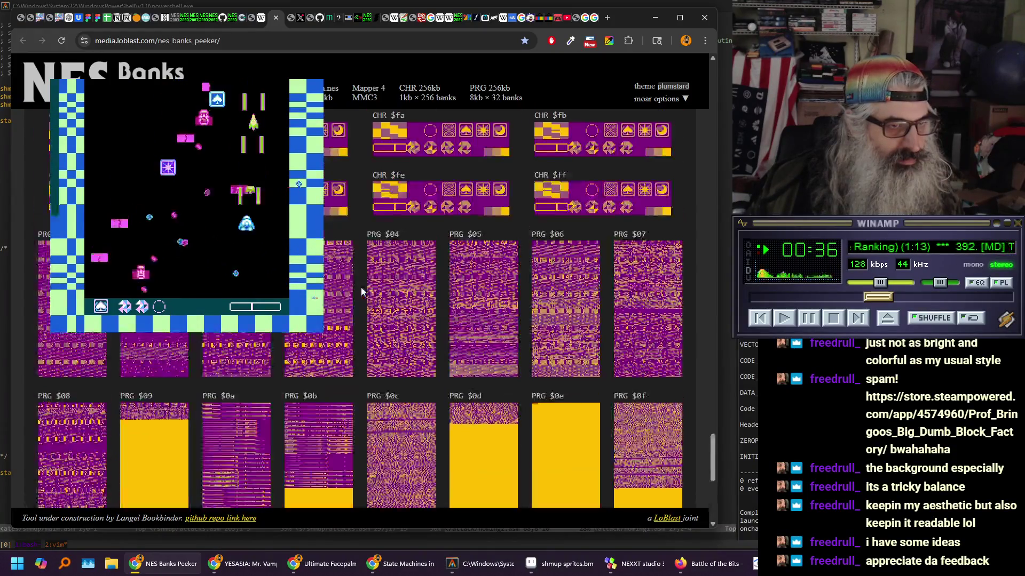
{"action": "scroll", "coordinate": [360, 289], "scroll_direction": "up", "scroll_amount": 8}
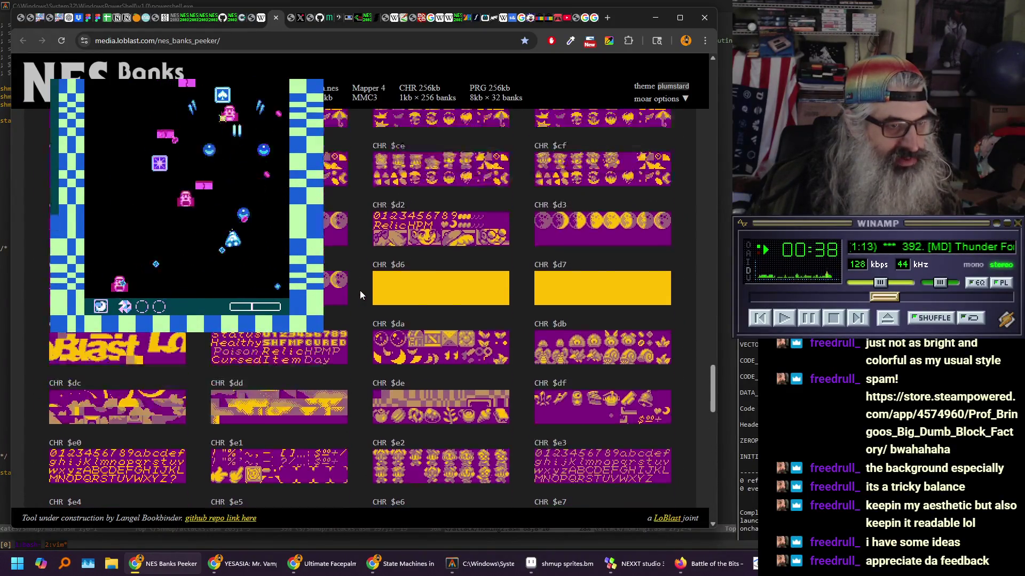
{"action": "scroll", "coordinate": [360, 290], "scroll_direction": "up", "scroll_amount": 5}
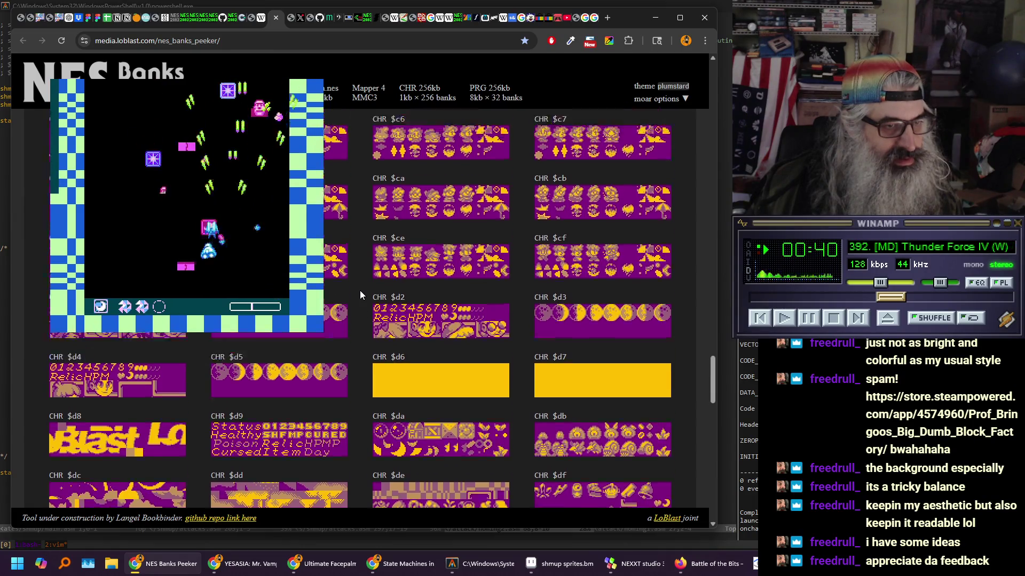
{"action": "scroll", "coordinate": [359, 291], "scroll_direction": "up", "scroll_amount": 9}
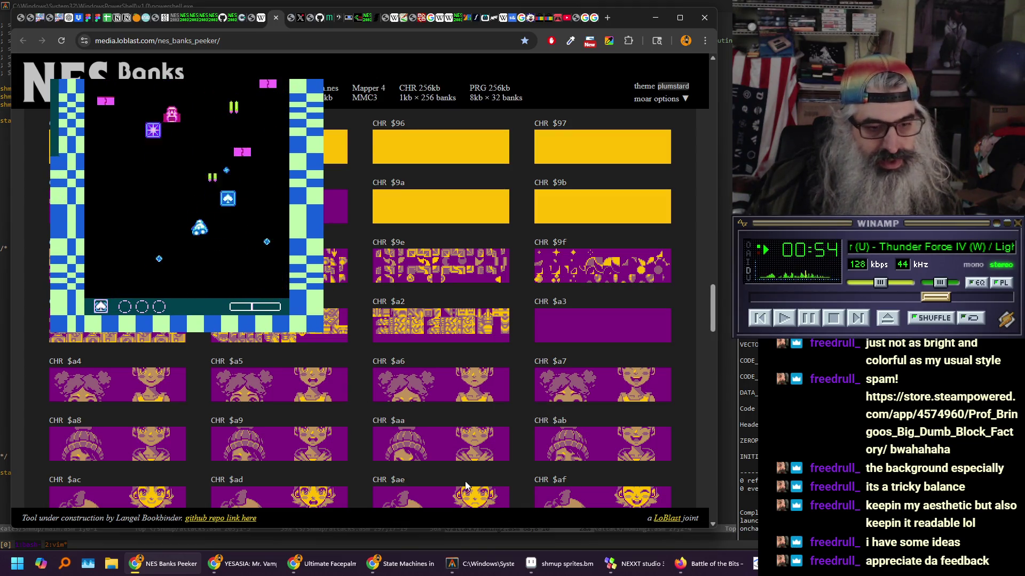
Open Mesen's PPU Viewer, then switch to the boss sprites document in Aseprite
{"action": "key", "text": "ctrl+p"}
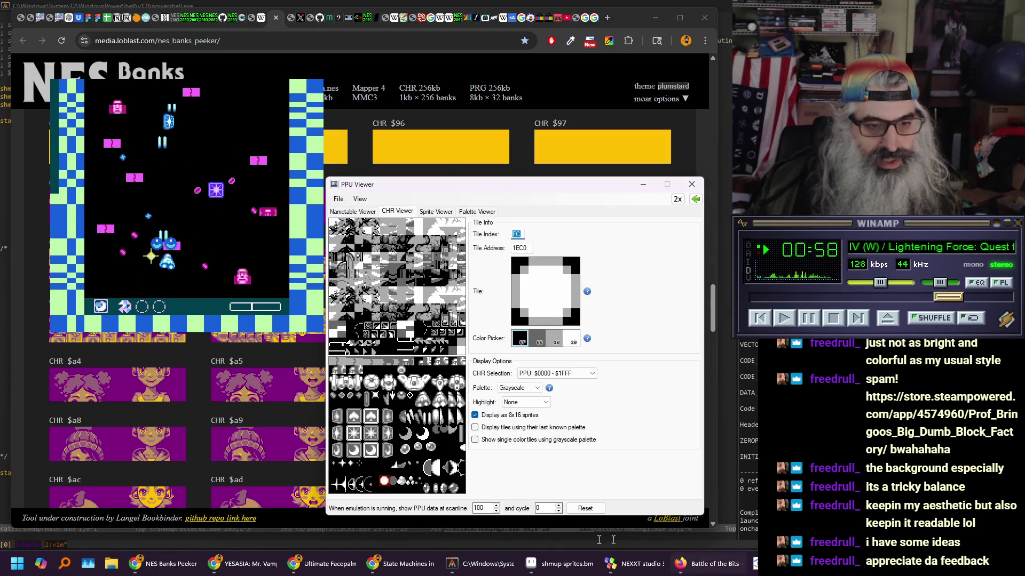
{"action": "left_click", "coordinate": [561, 563]}
{"action": "left_click", "coordinate": [381, 30]}
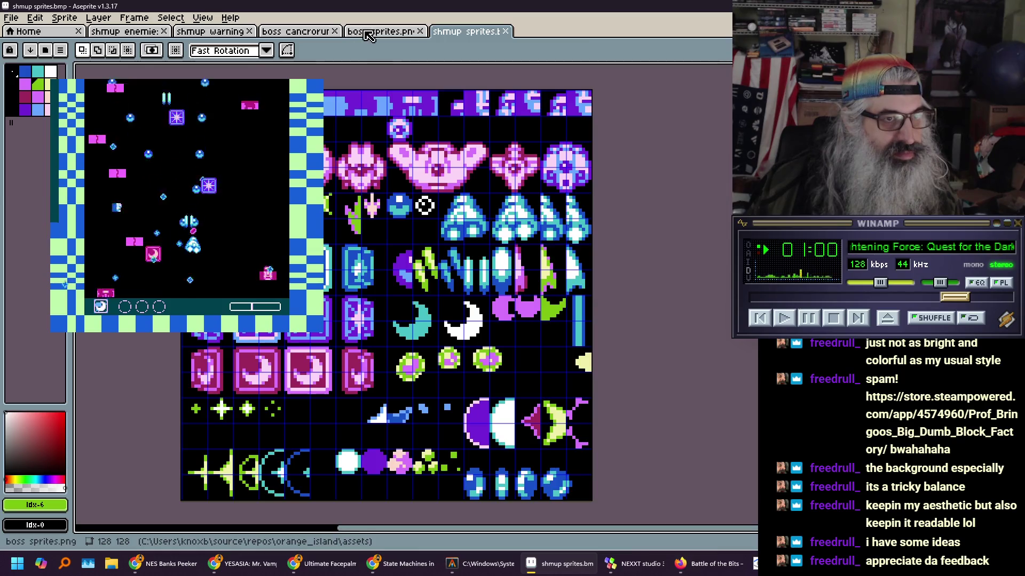
Select the bottom row of bullet frames on boss cancrorum.png, then return to shmup sprites.bmp
{"action": "left_click", "coordinate": [291, 34]}
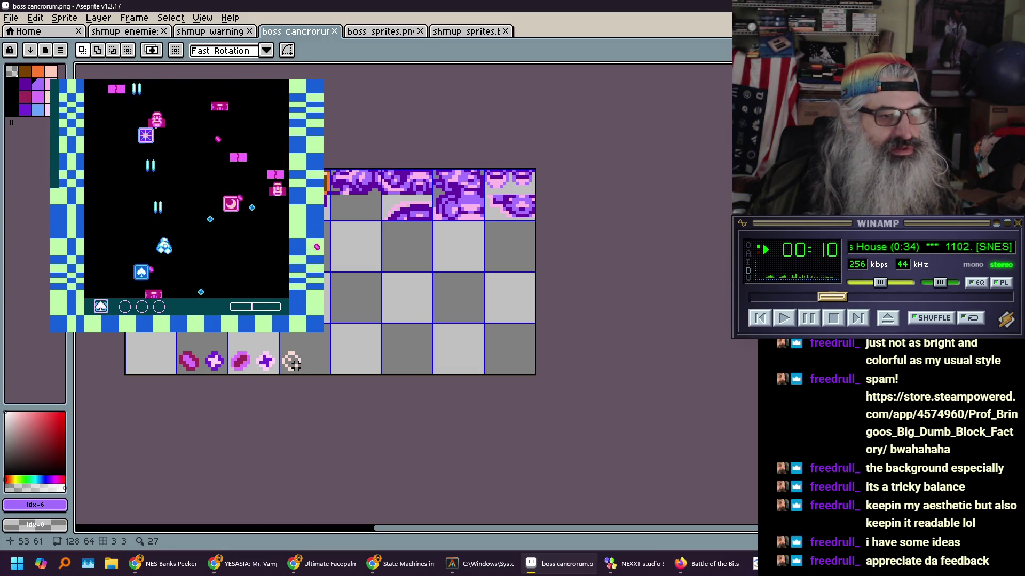
{"action": "mouse_move", "coordinate": [175, 332]}
{"action": "left_mouse_down"}
{"action": "mouse_move", "coordinate": [288, 359]}
{"action": "mouse_move", "coordinate": [318, 378]}
{"action": "left_mouse_up"}
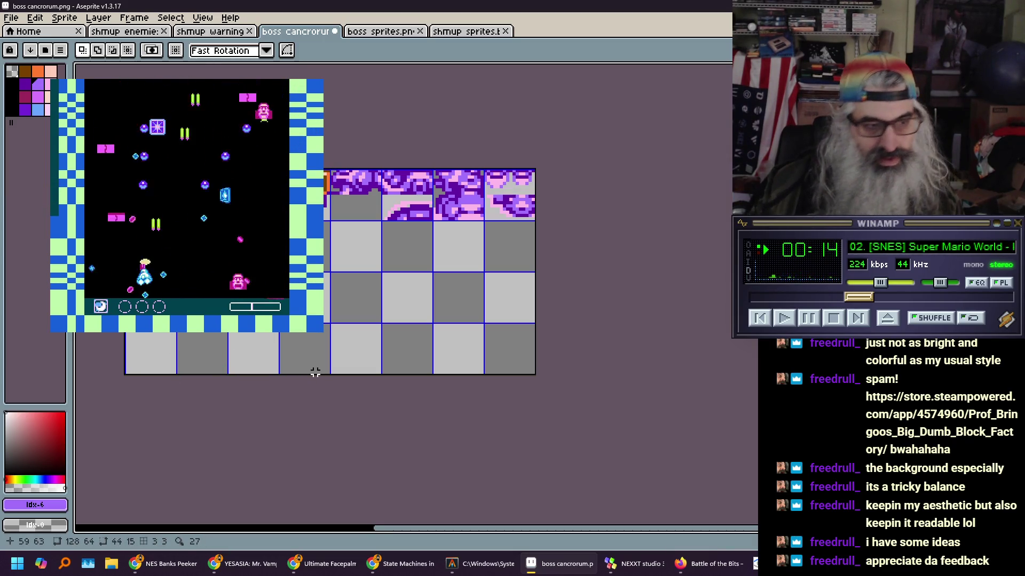
{"action": "left_click", "coordinate": [469, 33]}
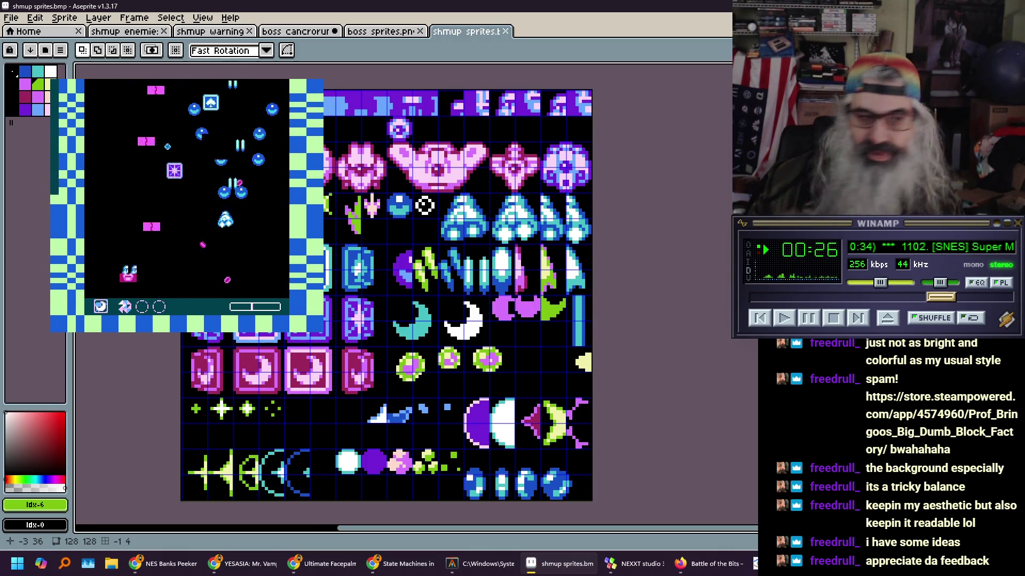
{"action": "left_click", "coordinate": [150, 563]}
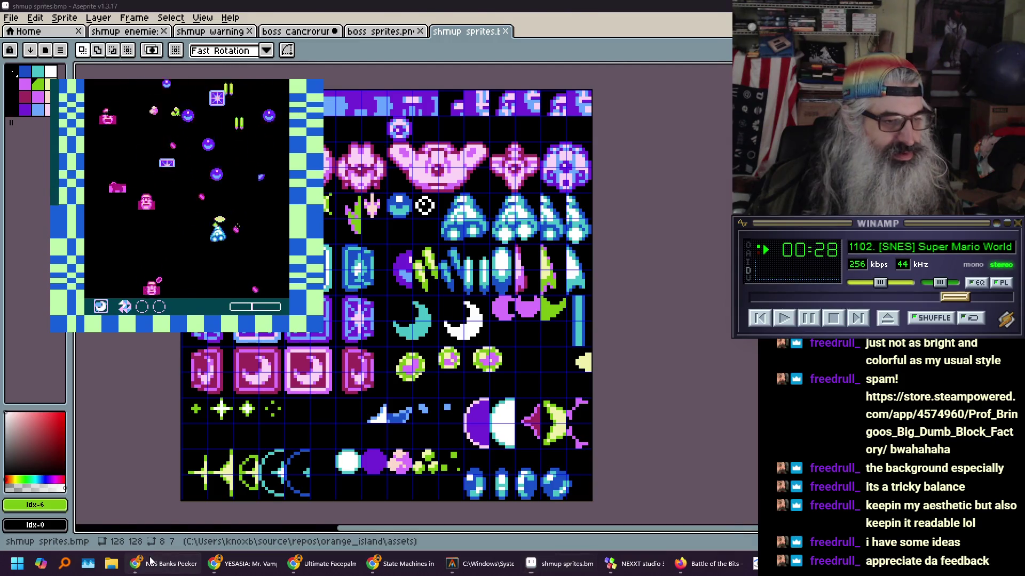
{"action": "left_click_drag", "start_coordinate": [712, 300], "coordinate": [719, 489]}
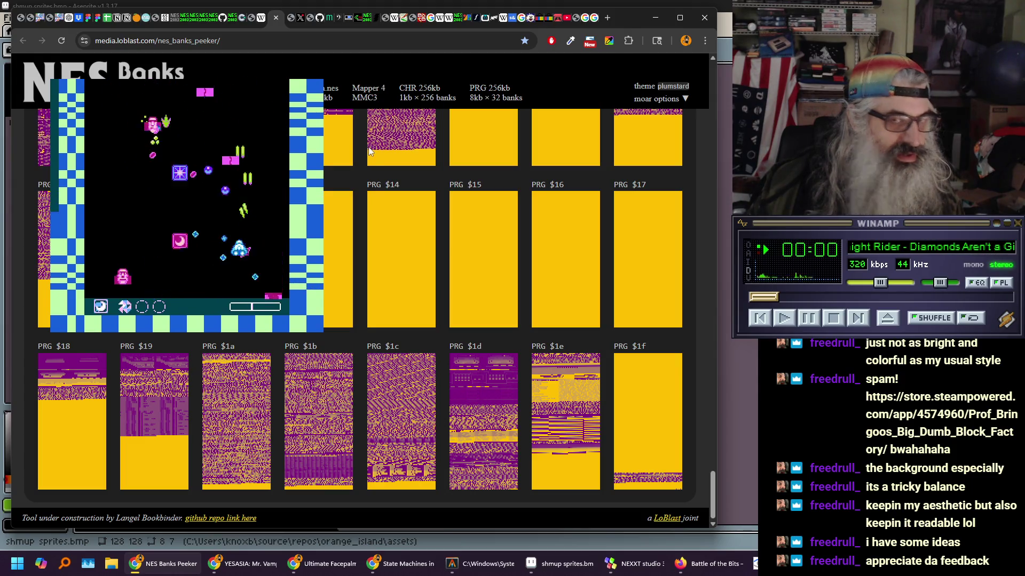
{"action": "key", "text": "alt+Tab"}
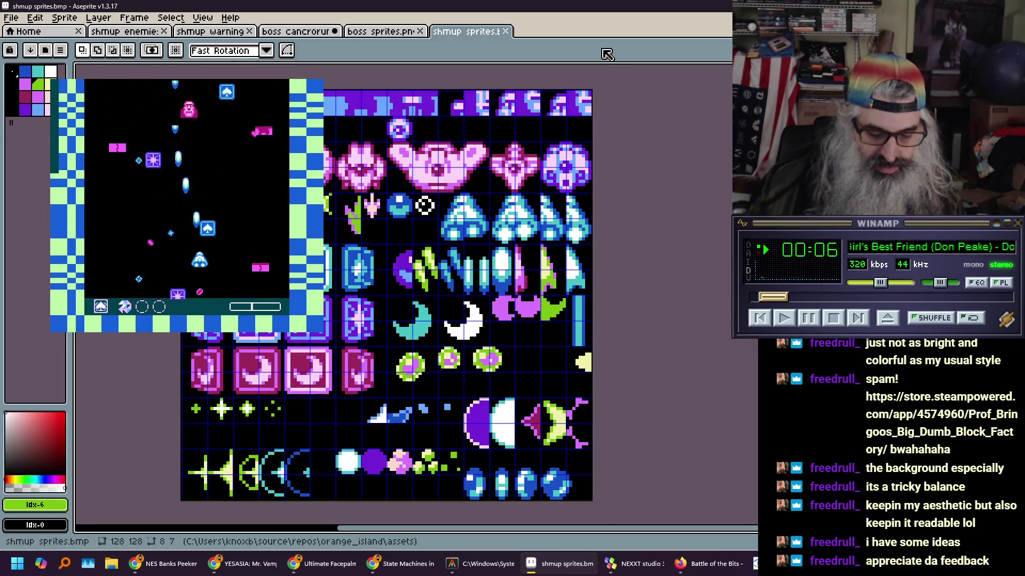
{"action": "key", "text": "ctrl+o"}
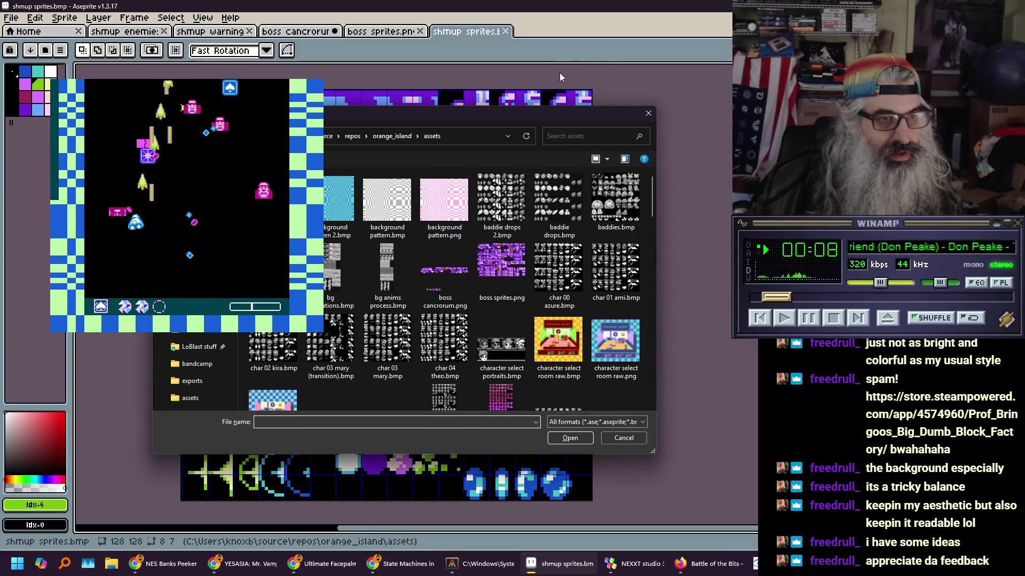
Browse to the images folder inside the Moon-Seed project in the open dialog
{"action": "left_click", "coordinate": [352, 137]}
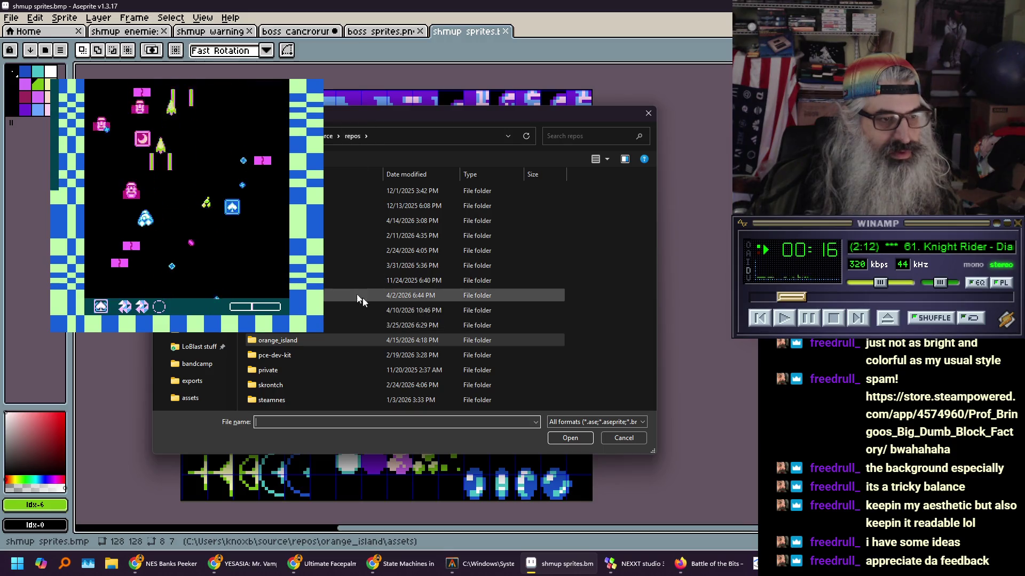
{"action": "double_click", "coordinate": [298, 295]}
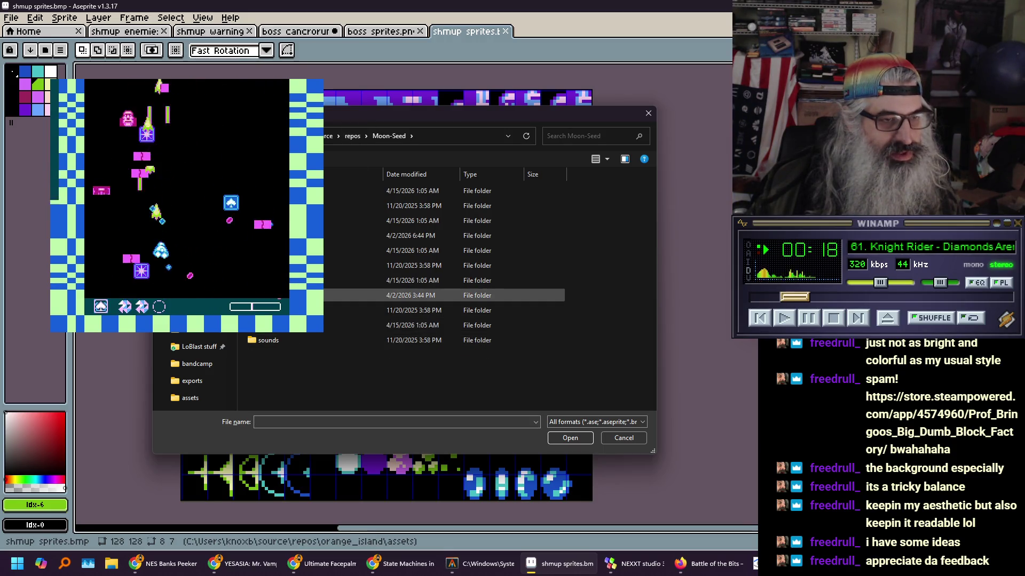
{"action": "double_click", "coordinate": [299, 280]}
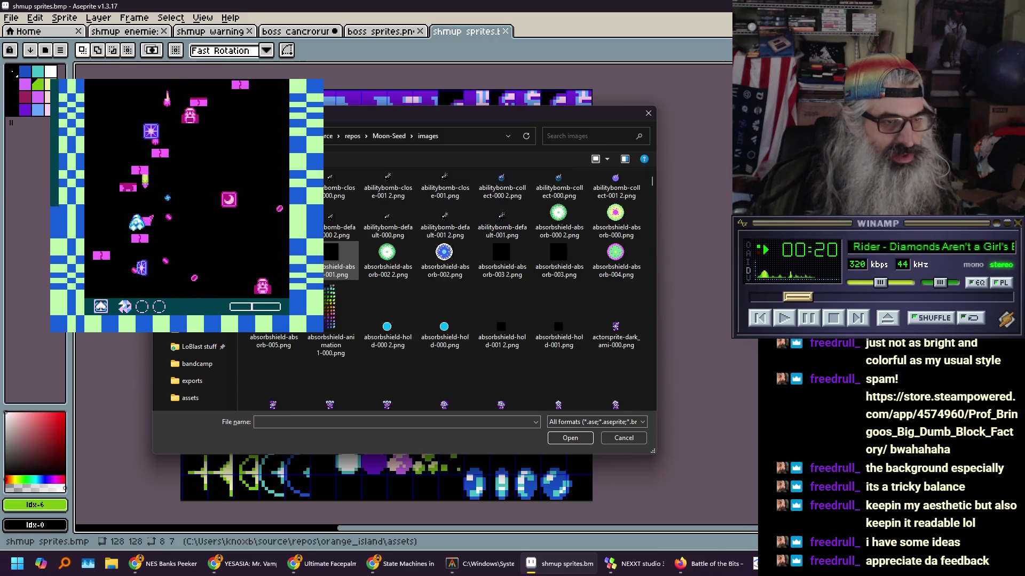
{"action": "scroll", "coordinate": [526, 228], "scroll_direction": "down", "scroll_amount": 5}
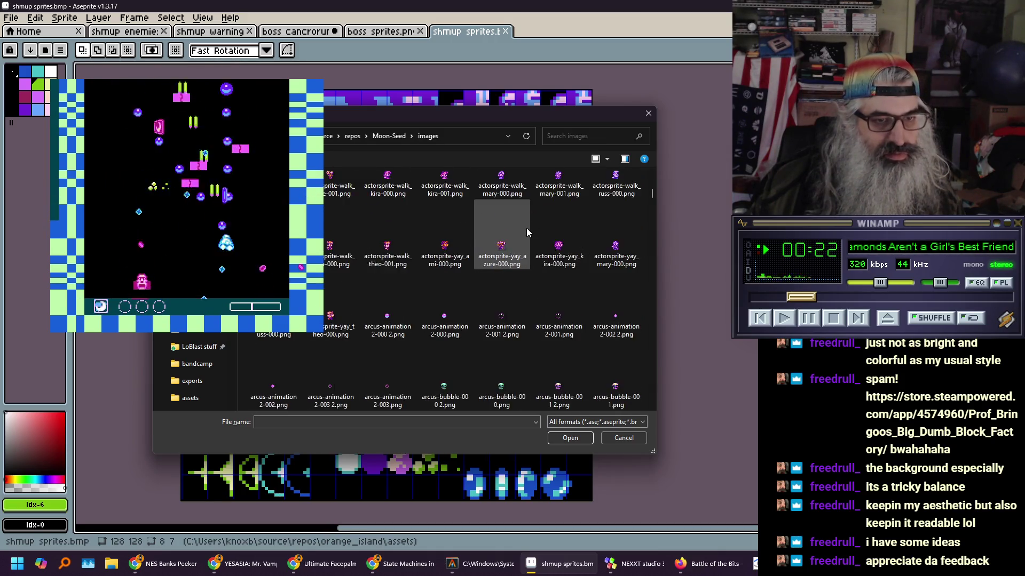
{"action": "scroll", "coordinate": [544, 232], "scroll_direction": "down", "scroll_amount": 5}
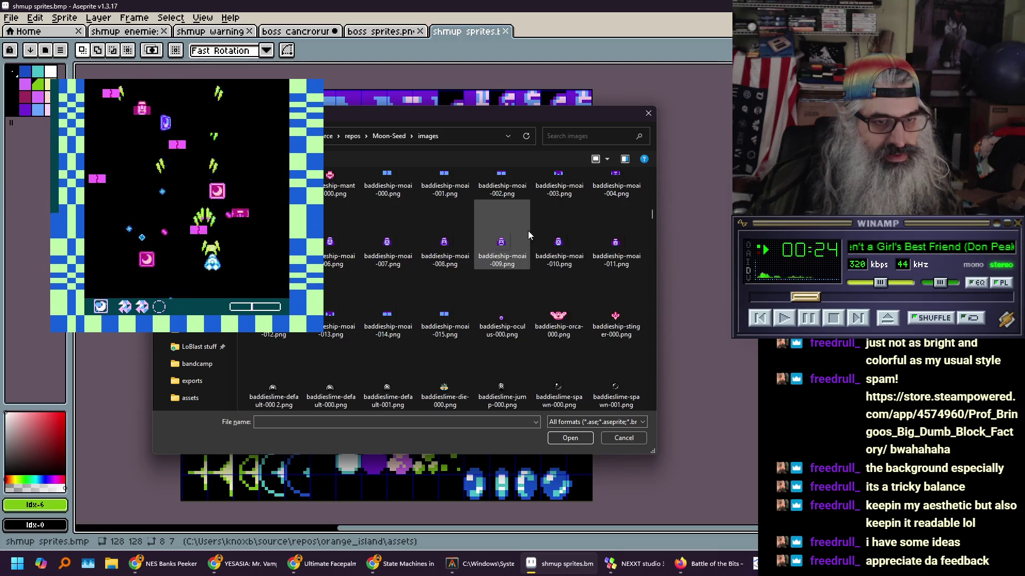
{"action": "scroll", "coordinate": [520, 238], "scroll_direction": "down", "scroll_amount": 5}
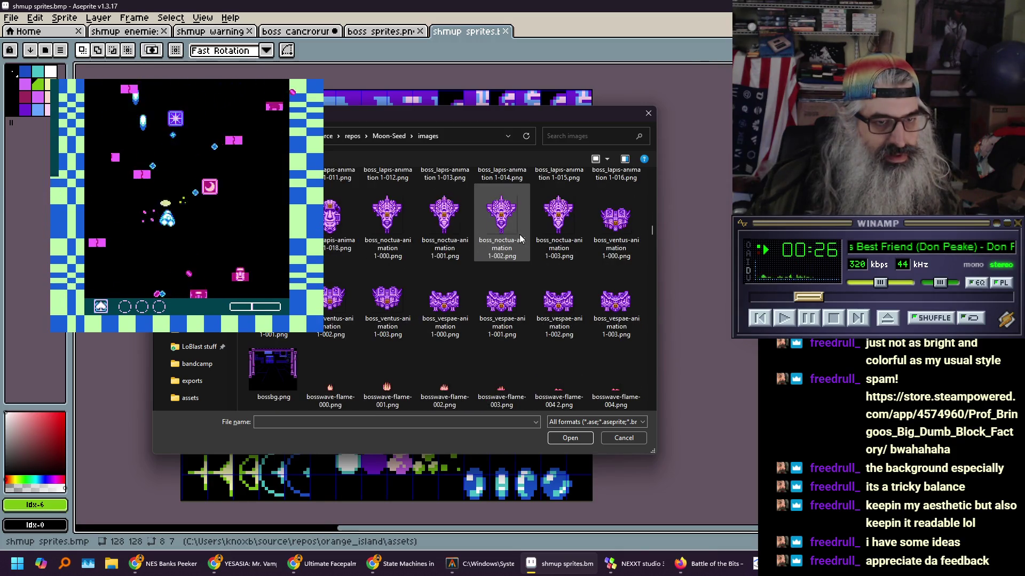
{"action": "scroll", "coordinate": [520, 238], "scroll_direction": "up", "scroll_amount": 2}
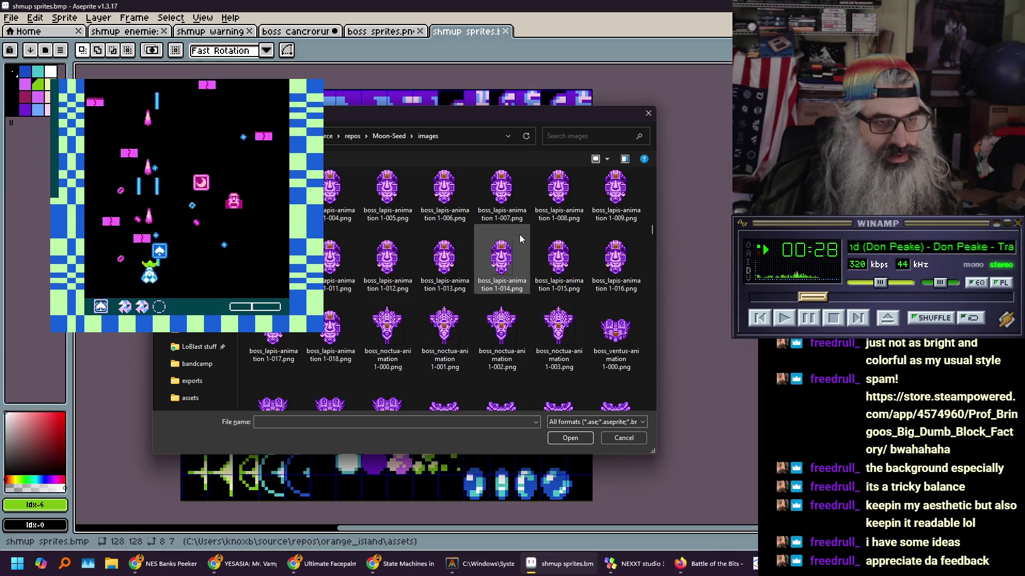
{"action": "scroll", "coordinate": [520, 238], "scroll_direction": "up", "scroll_amount": 3}
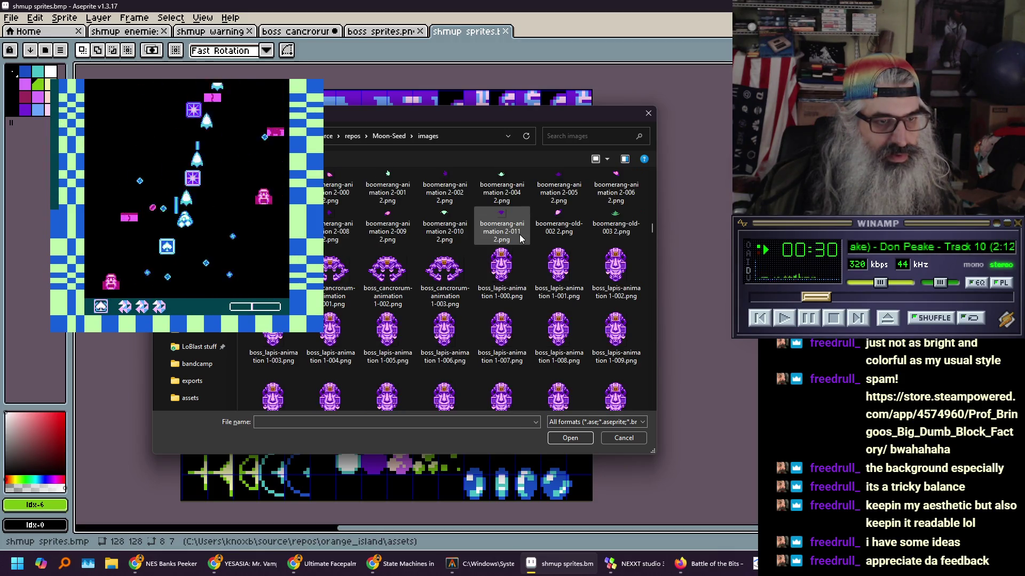
Open the four boss_cancrorum-animation frames 1-000 to 1-003, skipping the load-as-animation prompts
{"action": "left_click", "coordinate": [283, 273]}
{"action": "left_click", "coordinate": [436, 274], "text": "shift"}
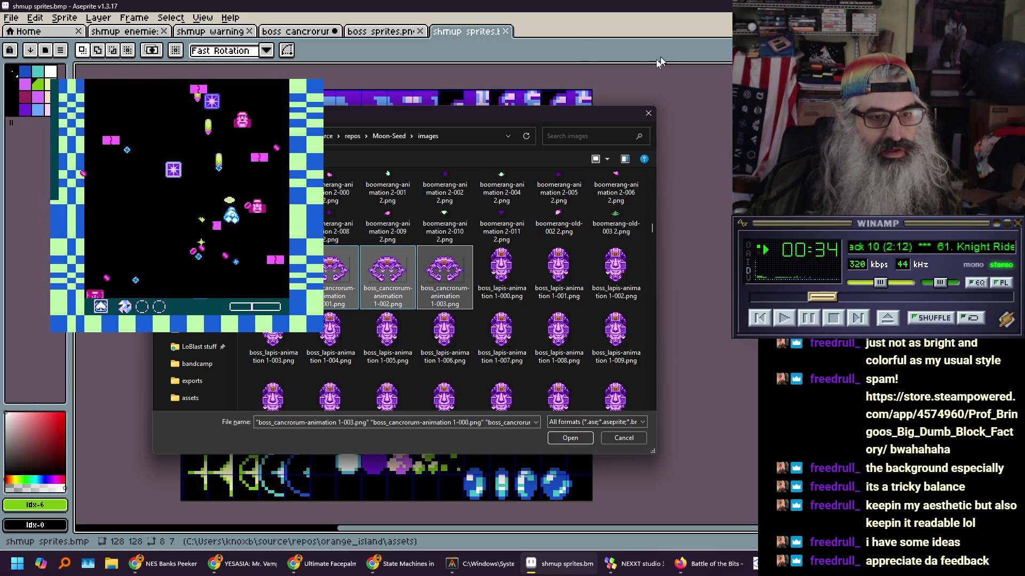
{"action": "left_click", "coordinate": [569, 441]}
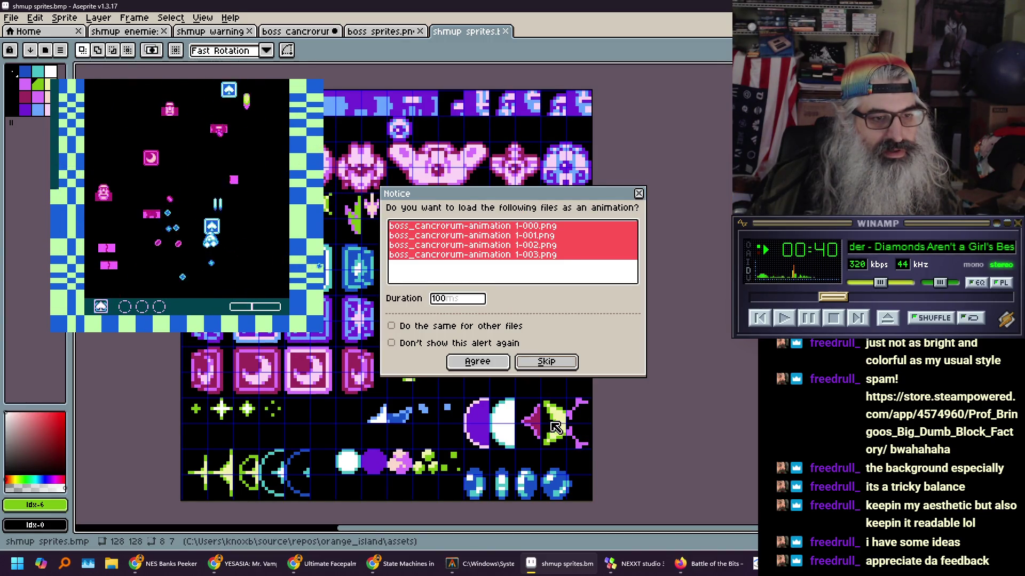
{"action": "left_click", "coordinate": [533, 367]}
{"action": "left_click", "coordinate": [533, 367]}
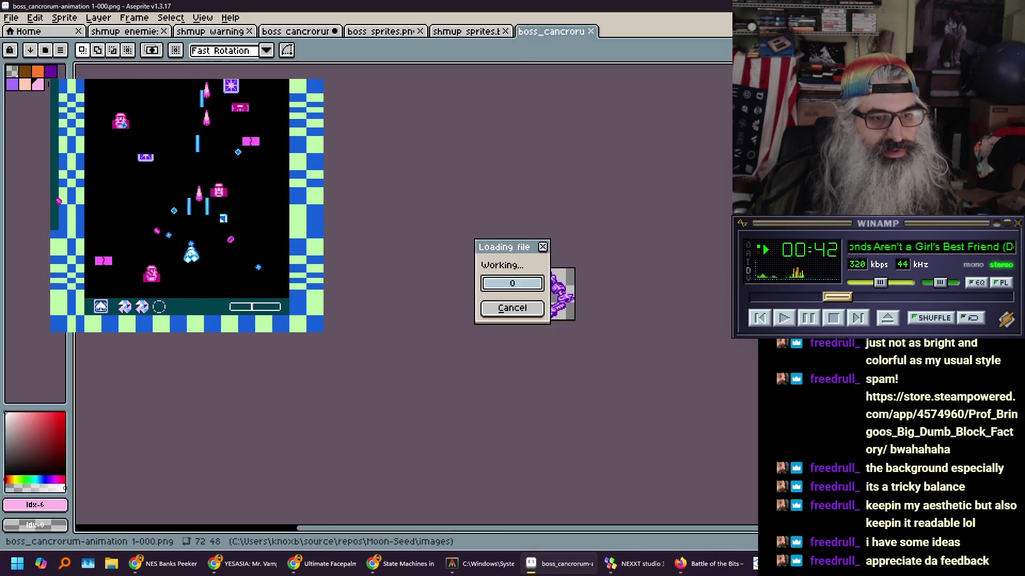
Cancel the stalled load and open boss_cancrorum-animation 1-003.png as its own file
{"action": "left_click", "coordinate": [533, 367]}
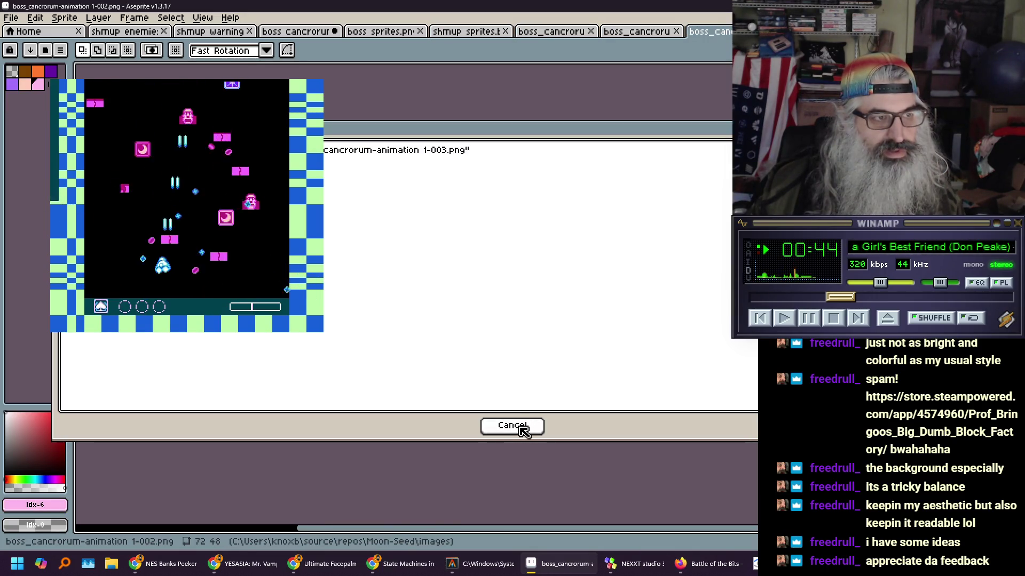
{"action": "left_click", "coordinate": [521, 429]}
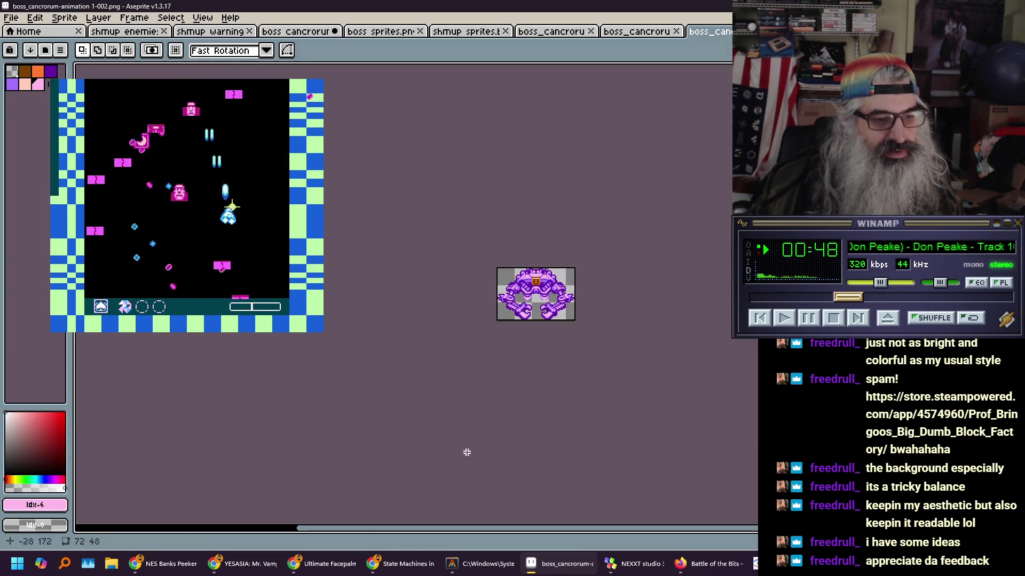
{"action": "key", "text": "ctrl+o"}
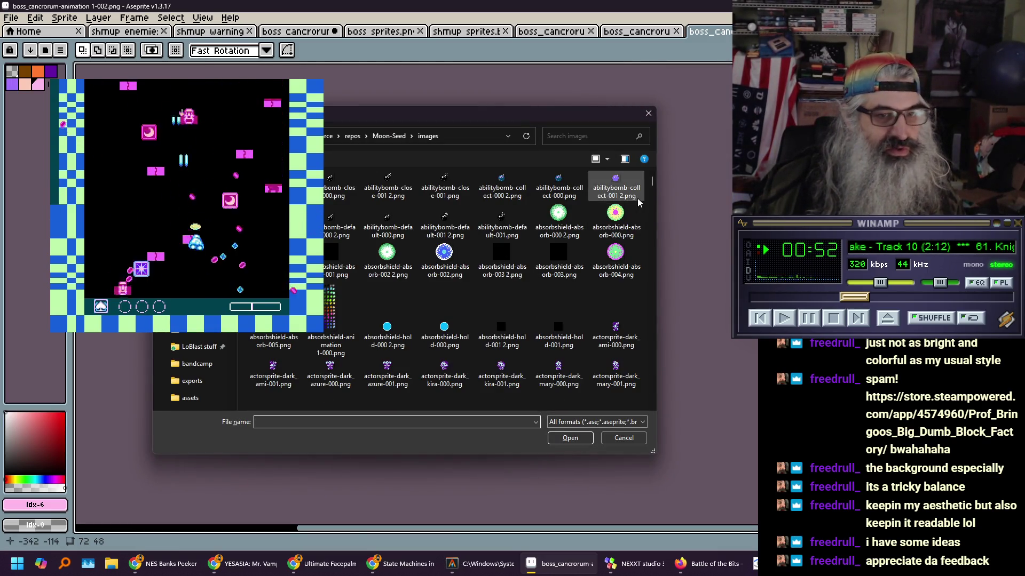
{"action": "left_click_drag", "start_coordinate": [652, 184], "coordinate": [651, 228]}
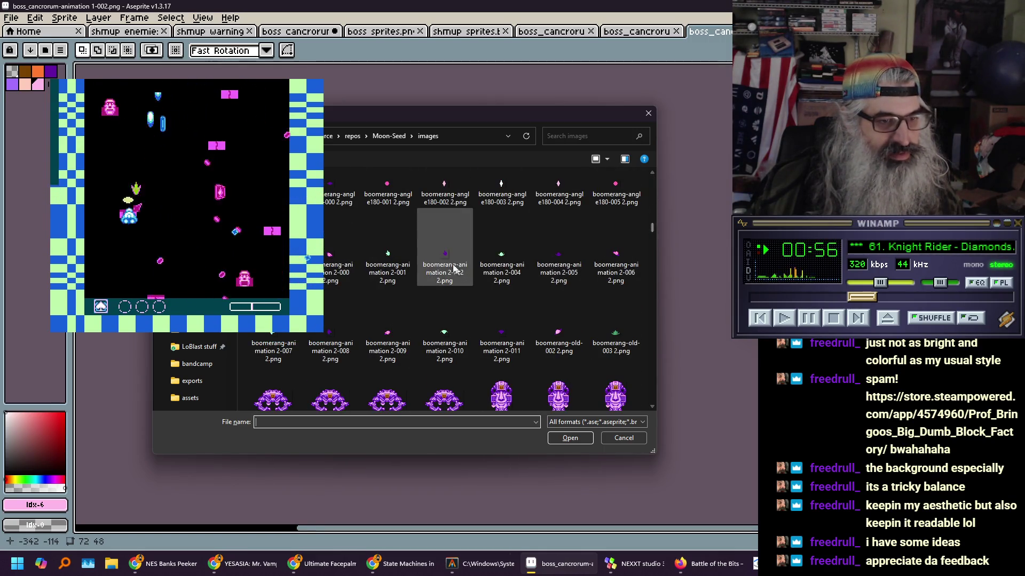
{"action": "scroll", "coordinate": [443, 250], "scroll_direction": "down", "scroll_amount": 2}
{"action": "left_click", "coordinate": [441, 312]}
{"action": "left_click", "coordinate": [578, 439]}
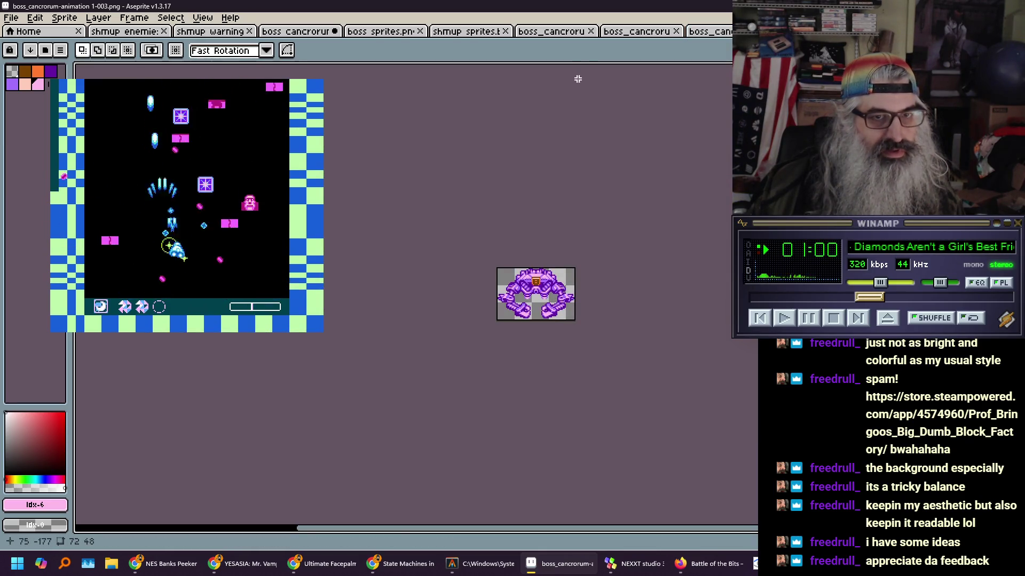
{"action": "left_click", "coordinate": [550, 34]}
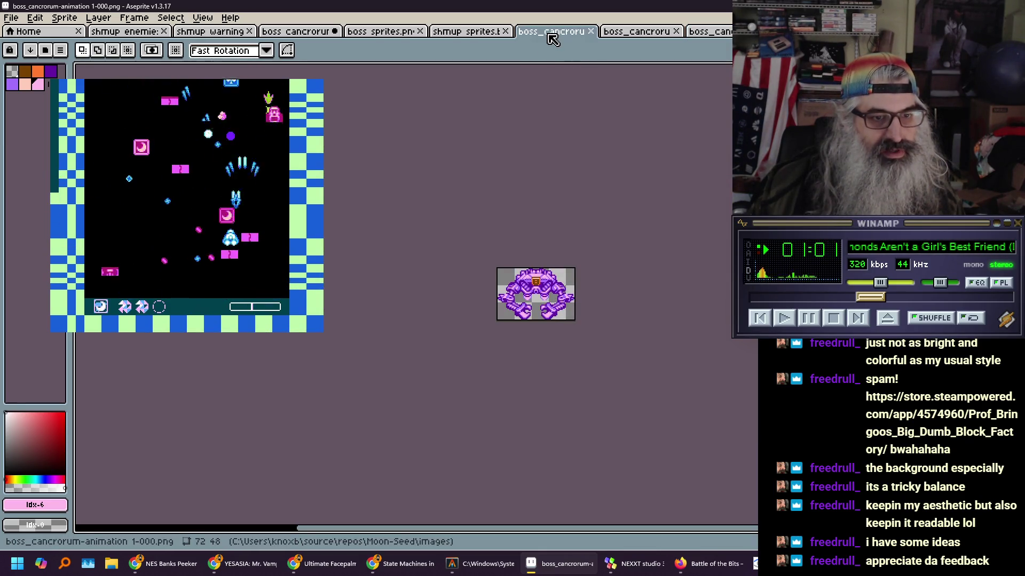
Compare the cancrorum frames 1-000 to 1-003, then return to the boss cancrorum sheet
{"action": "left_click", "coordinate": [624, 34]}
{"action": "left_click", "coordinate": [707, 35]}
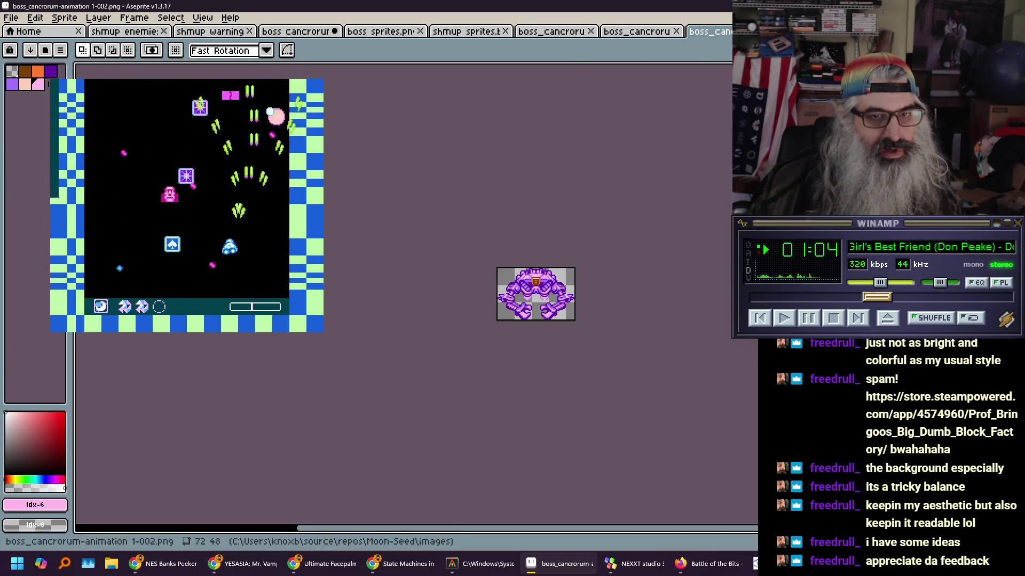
{"action": "left_click", "coordinate": [638, 33]}
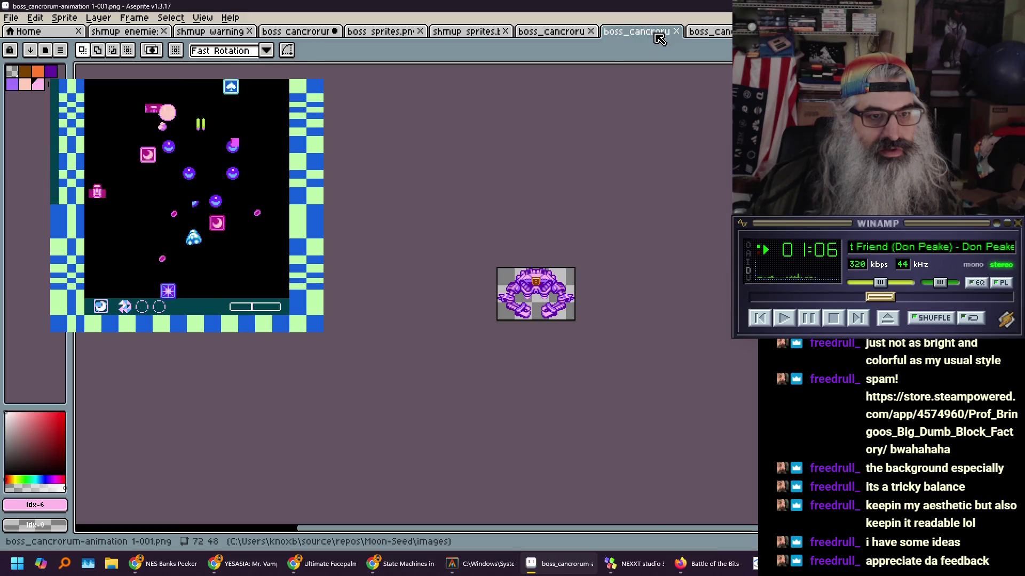
{"action": "left_click", "coordinate": [556, 37]}
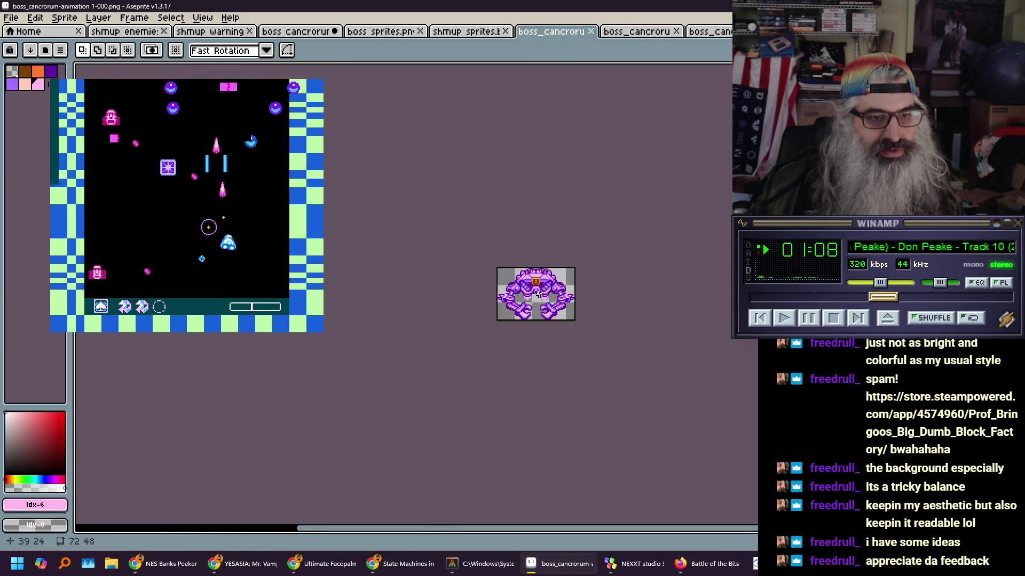
{"action": "left_click", "coordinate": [619, 34]}
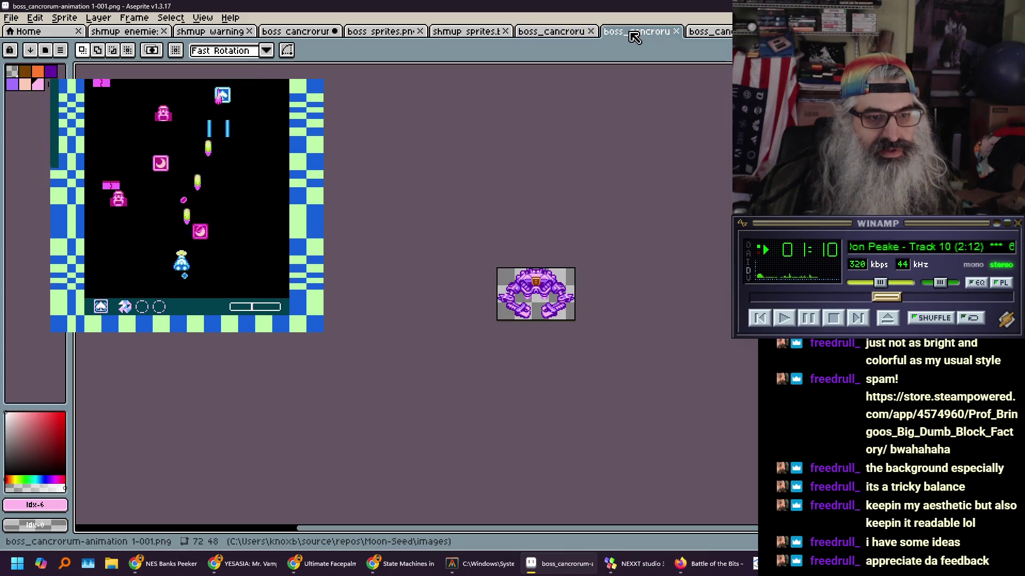
{"action": "left_click", "coordinate": [550, 33]}
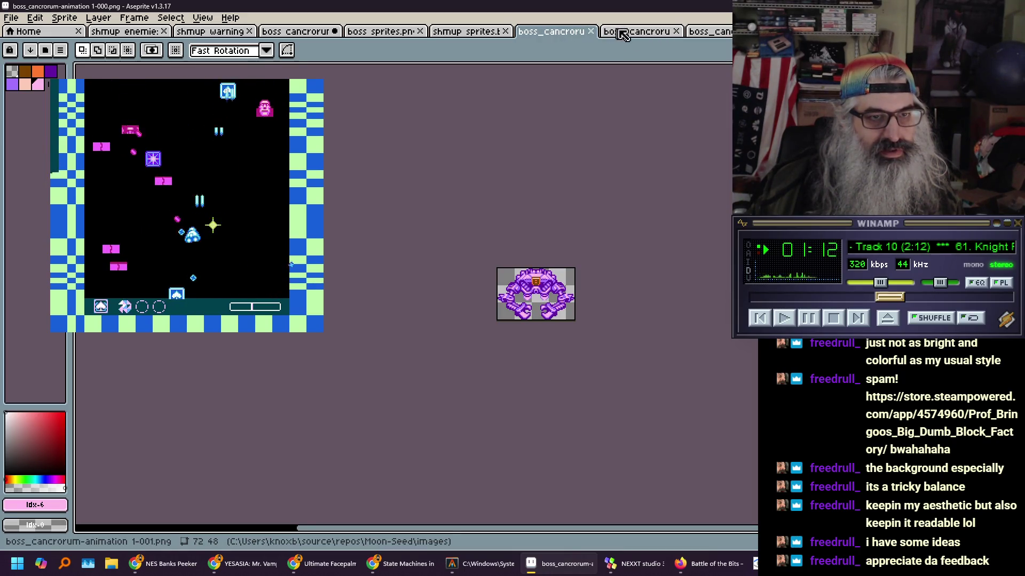
{"action": "left_click", "coordinate": [639, 34]}
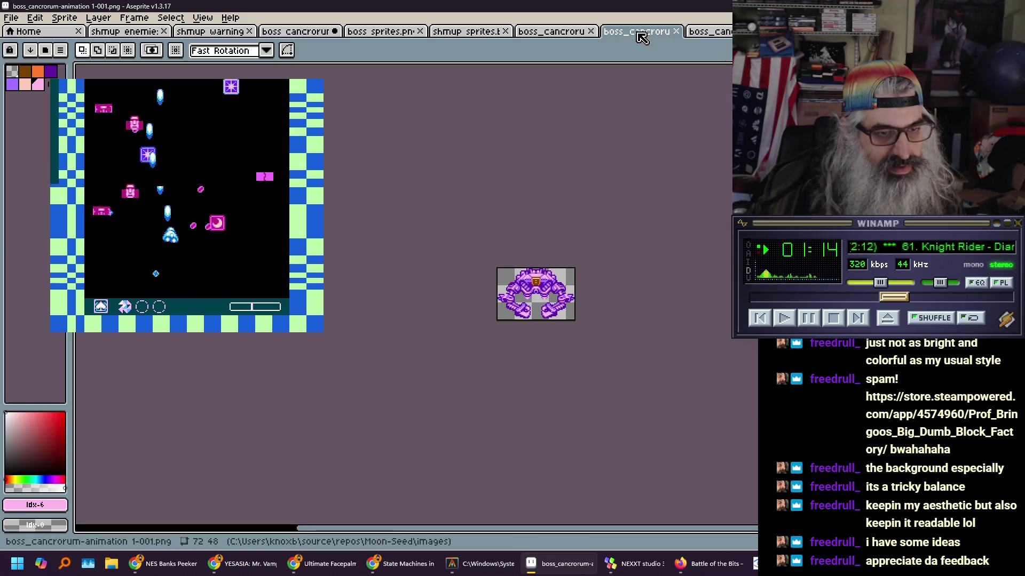
{"action": "left_click", "coordinate": [563, 38]}
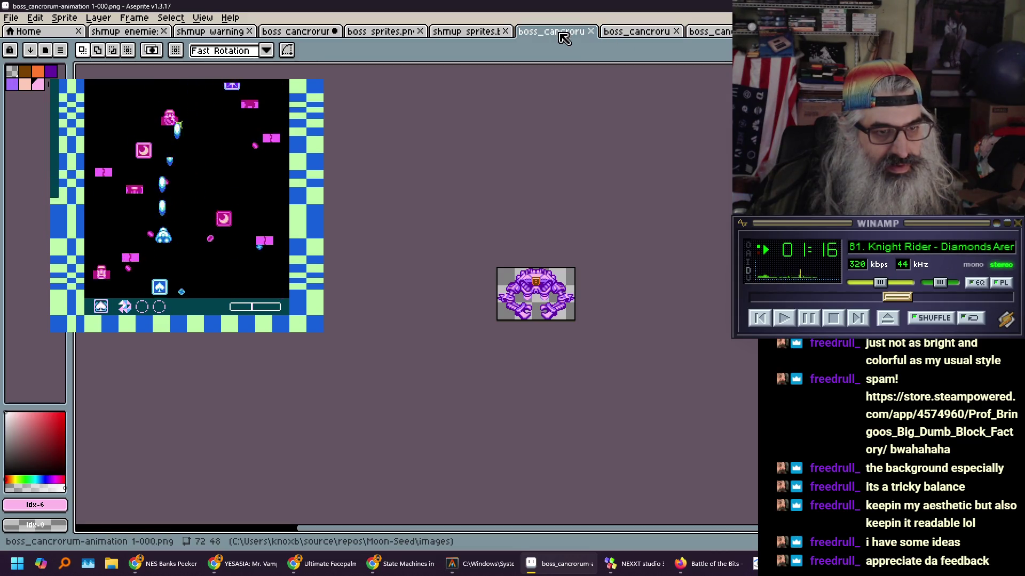
{"action": "left_click", "coordinate": [628, 35]}
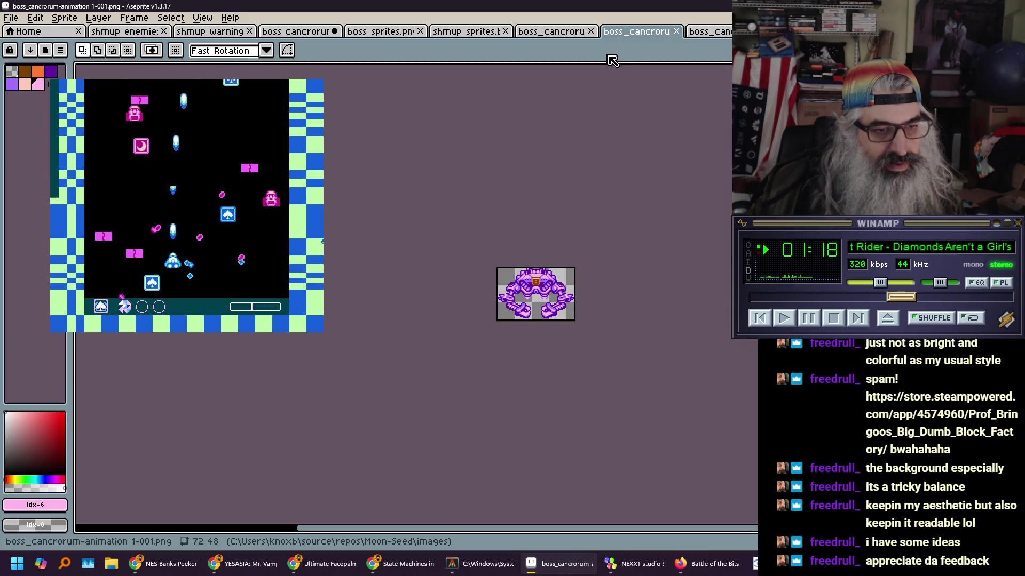
{"action": "left_click", "coordinate": [706, 33]}
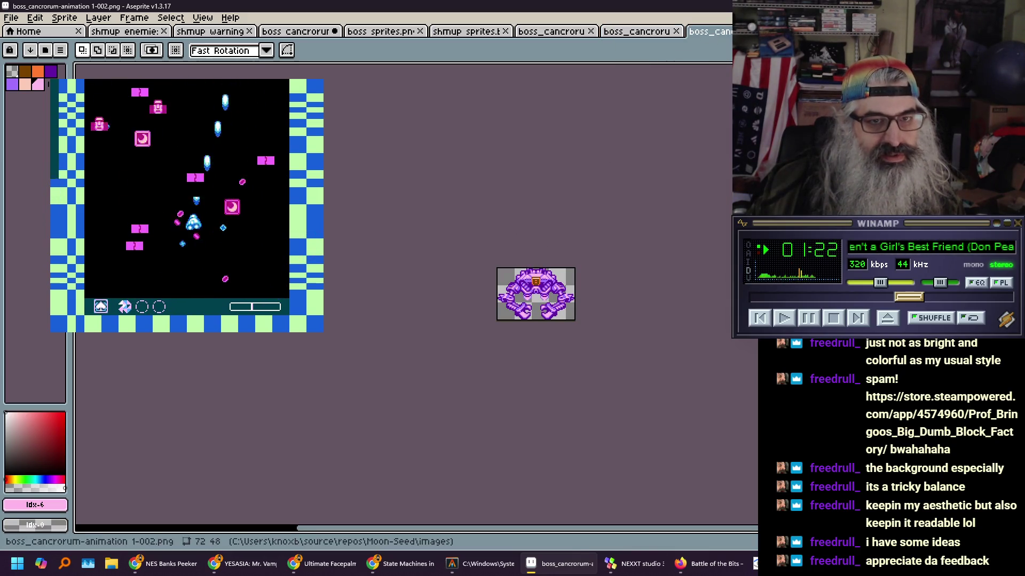
{"action": "left_click", "coordinate": [558, 35]}
{"action": "left_click", "coordinate": [641, 35]}
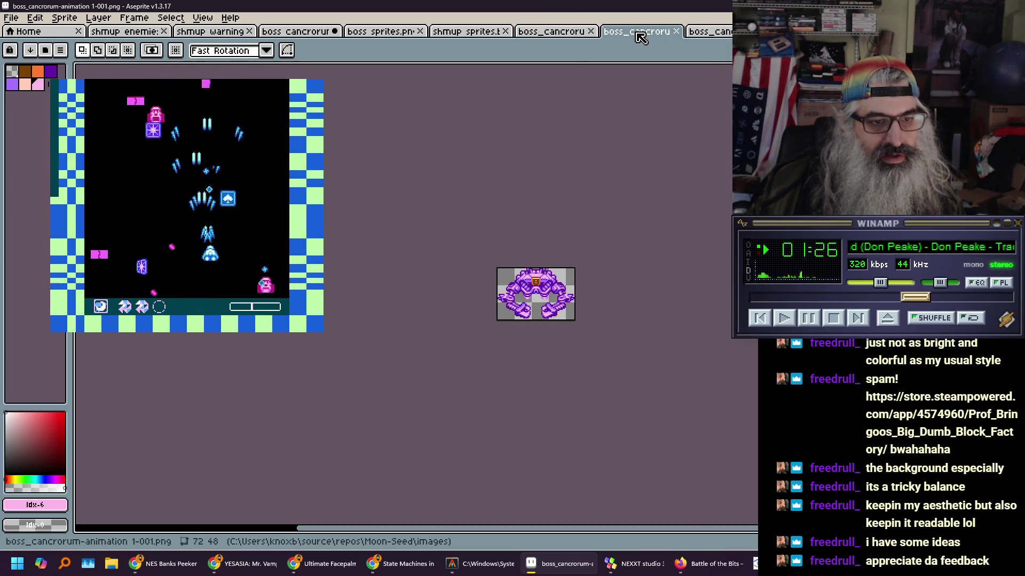
{"action": "left_click", "coordinate": [704, 35]}
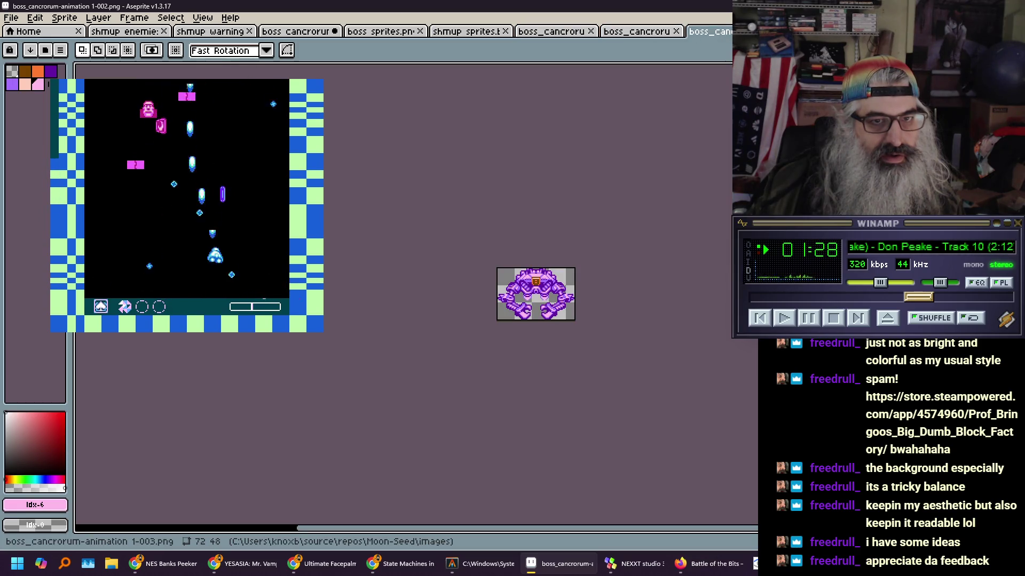
{"action": "left_click", "coordinate": [744, 32]}
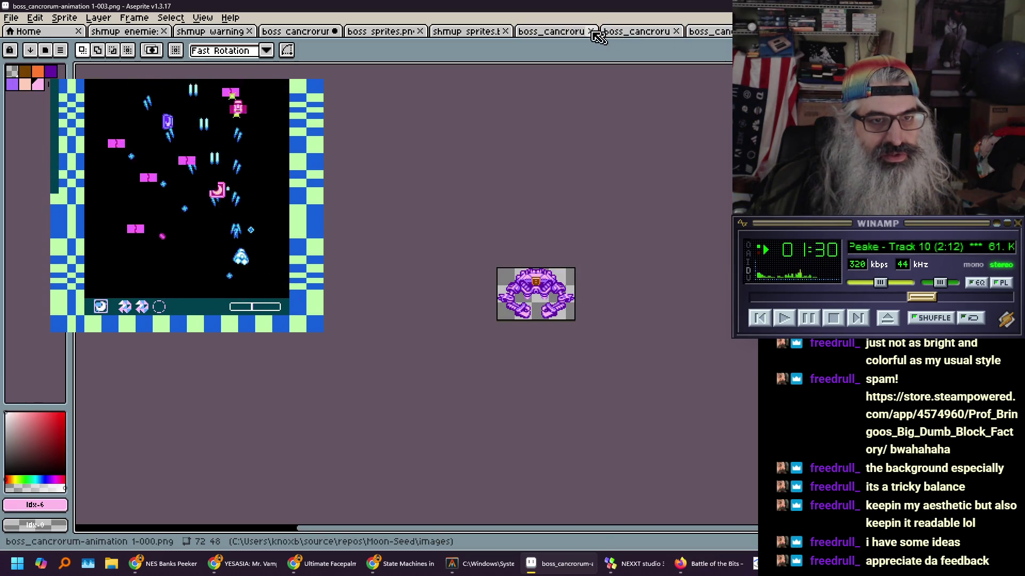
{"action": "left_click", "coordinate": [543, 34]}
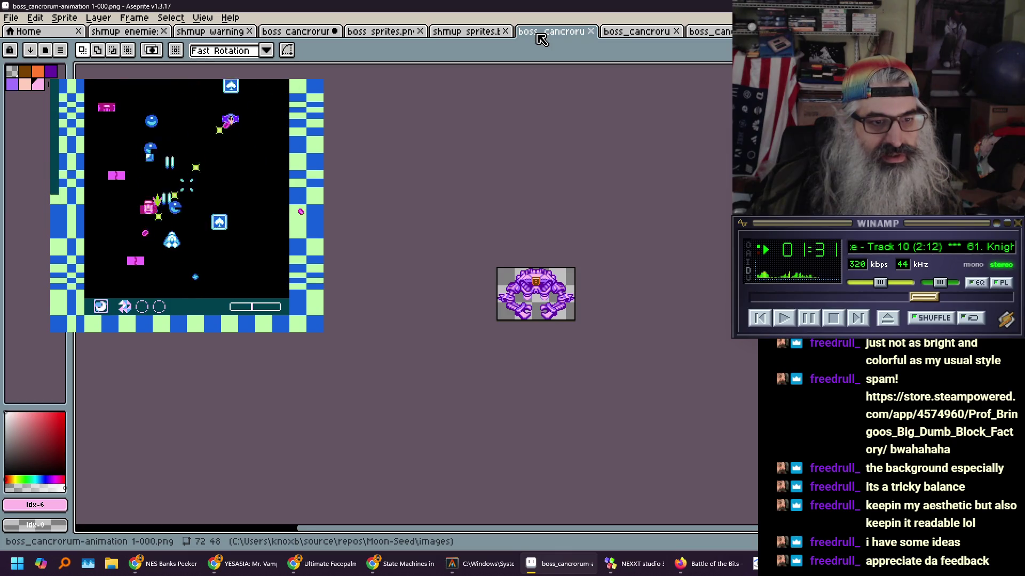
{"action": "left_click", "coordinate": [637, 34]}
{"action": "left_click", "coordinate": [725, 36]}
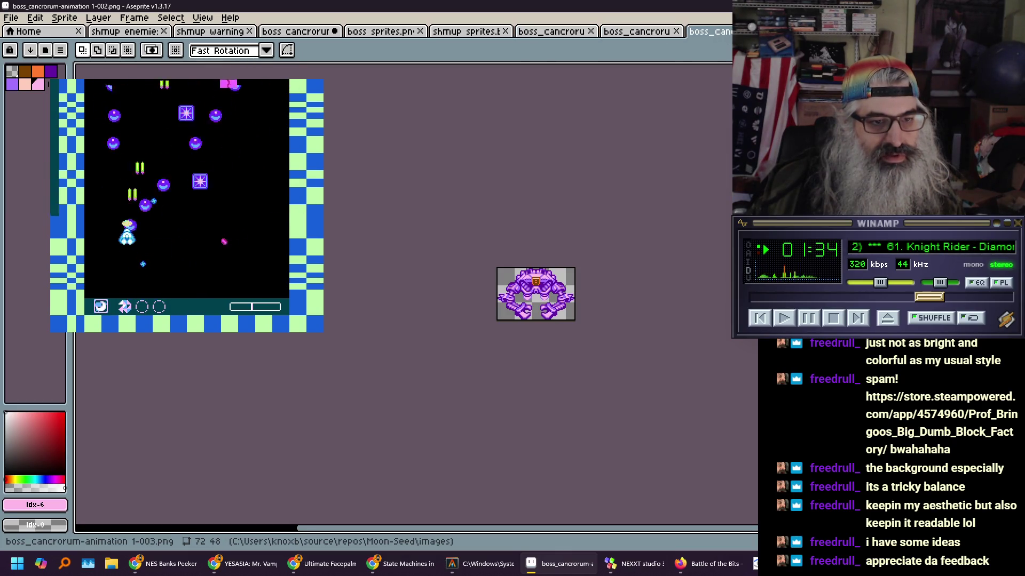
{"action": "key", "text": "ctrl+Tab"}
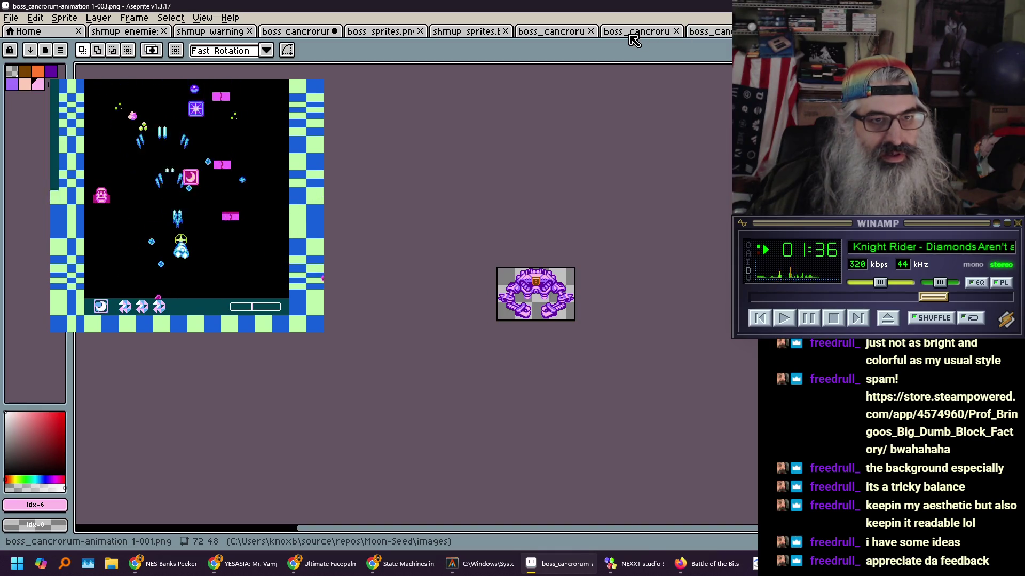
{"action": "left_click", "coordinate": [538, 34]}
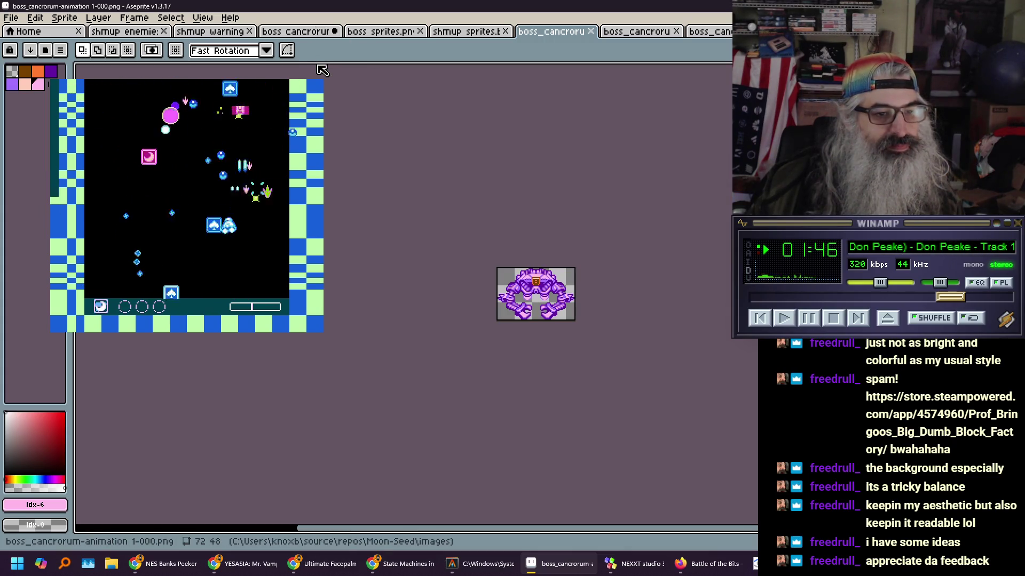
{"action": "left_click", "coordinate": [299, 33]}
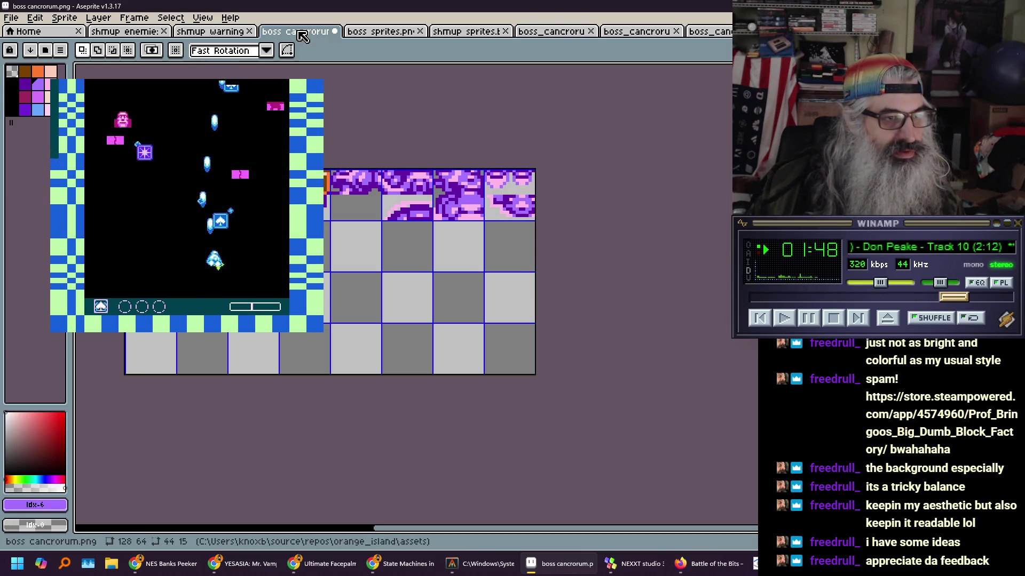
Copy the boss from frame 1-000 and paste it onto the sheet at 0,16
{"action": "left_click", "coordinate": [550, 32]}
{"action": "scroll", "coordinate": [534, 281], "scroll_direction": "up", "scroll_amount": 4}
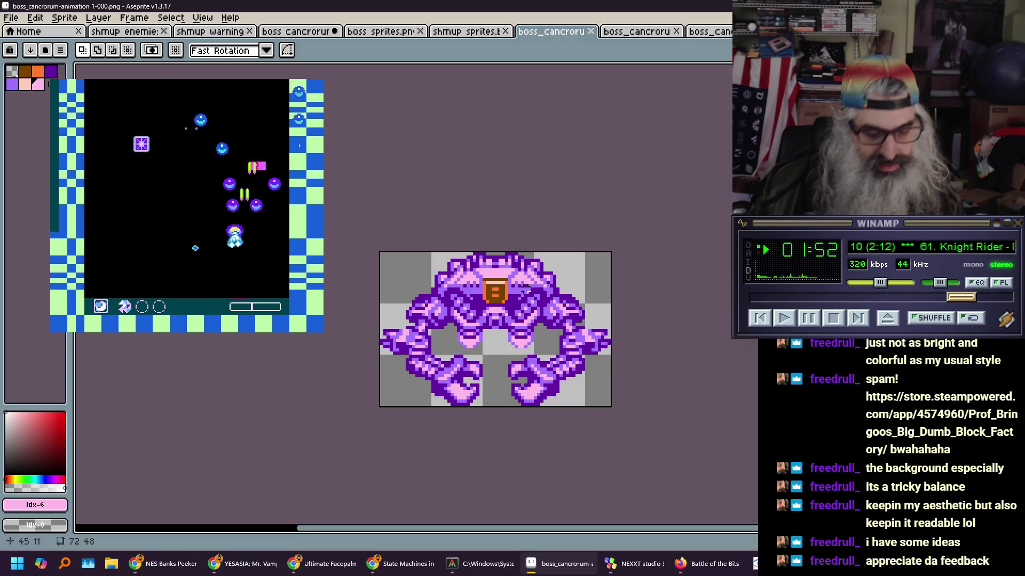
{"action": "left_click_drag", "start_coordinate": [380, 253], "coordinate": [614, 357]}
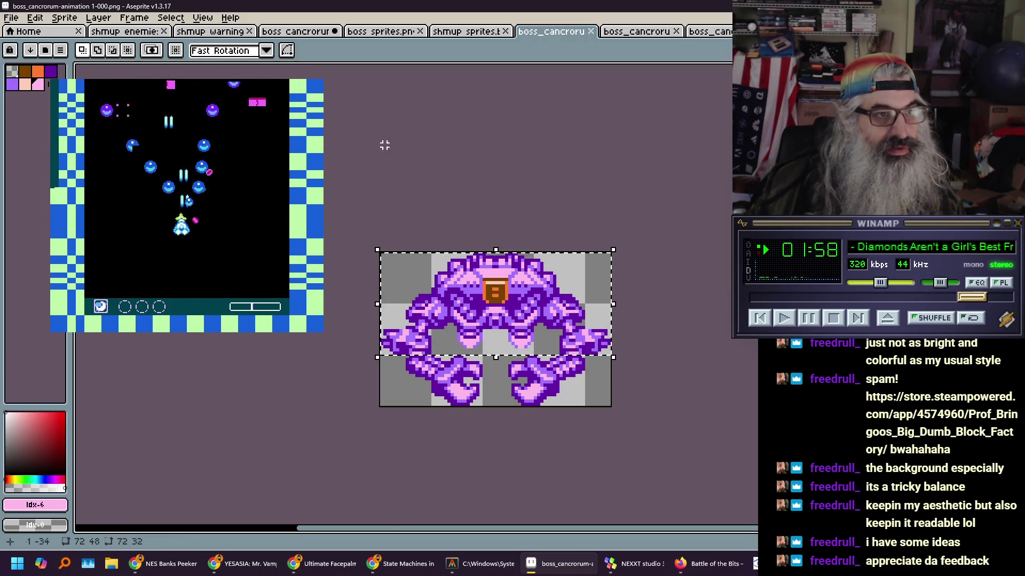
{"action": "left_click", "coordinate": [308, 32]}
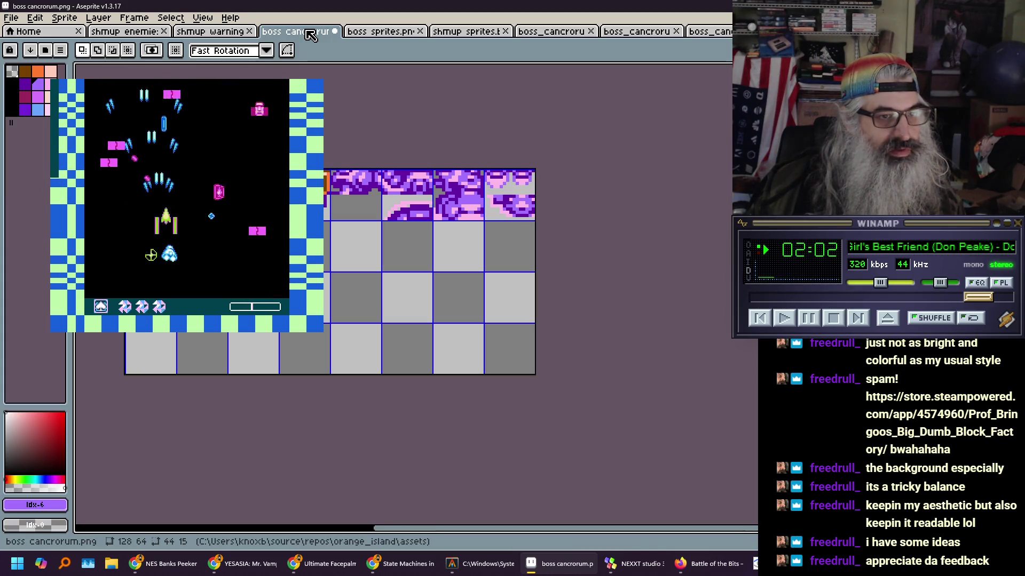
{"action": "key", "text": "ctrl+v"}
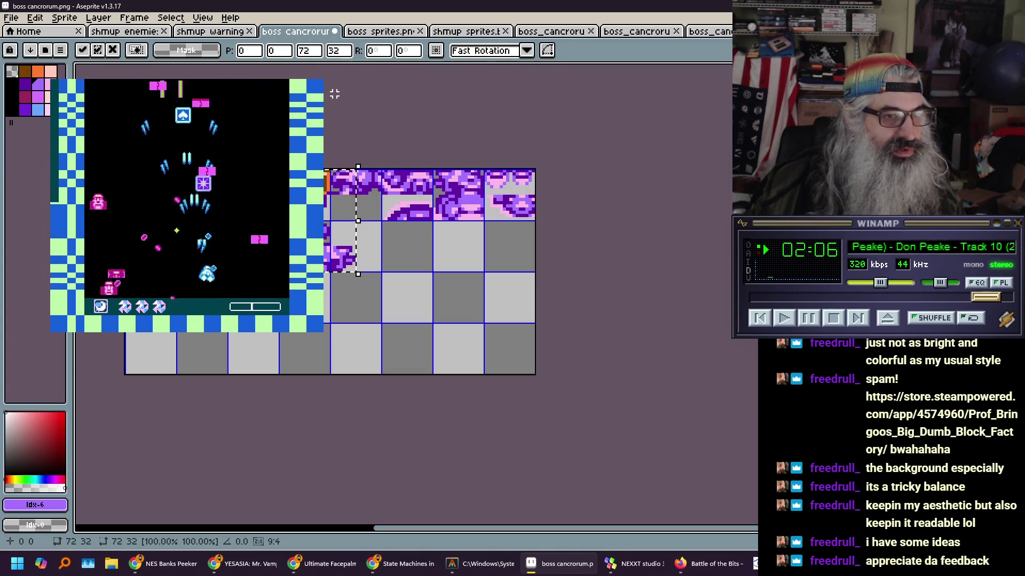
{"action": "mouse_move", "coordinate": [341, 224]}
{"action": "left_mouse_down"}
{"action": "mouse_move", "coordinate": [342, 374]}
{"action": "mouse_move", "coordinate": [341, 272]}
{"action": "left_mouse_up"}
{"action": "key", "text": "Down"}
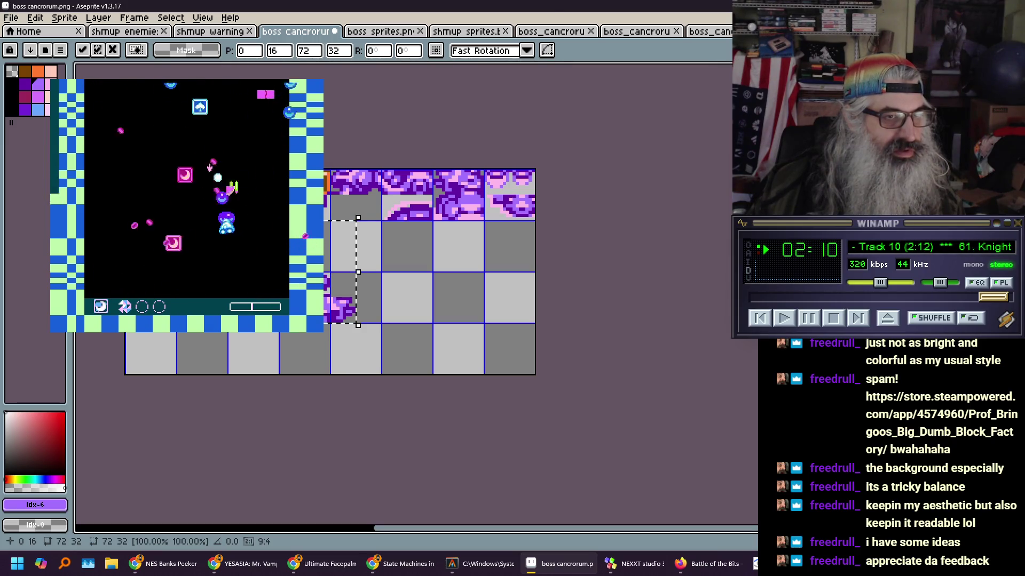
Marquee the boss's lower-left claw on frame 1-000
{"action": "left_click", "coordinate": [548, 34]}
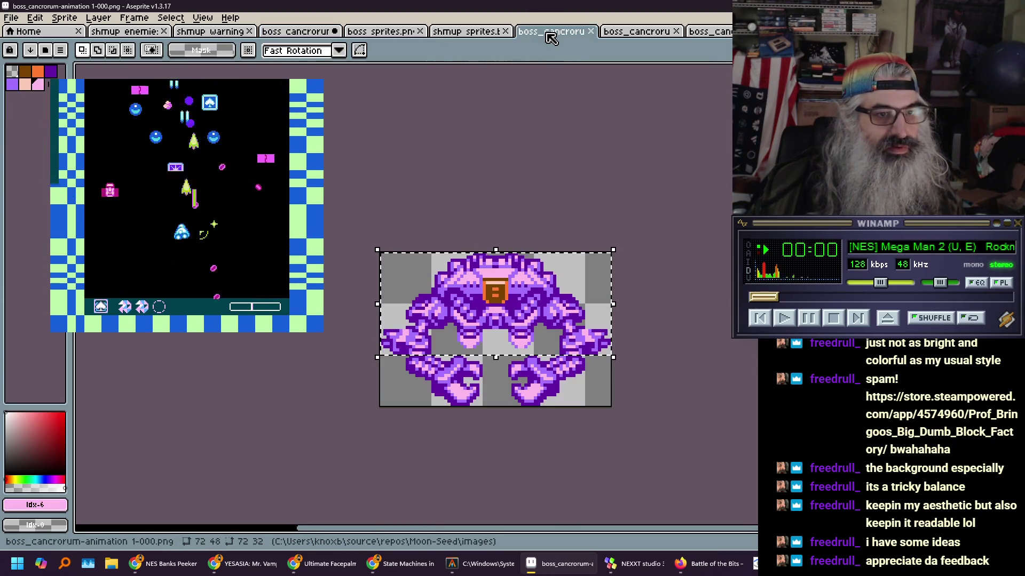
{"action": "left_click", "coordinate": [528, 365]}
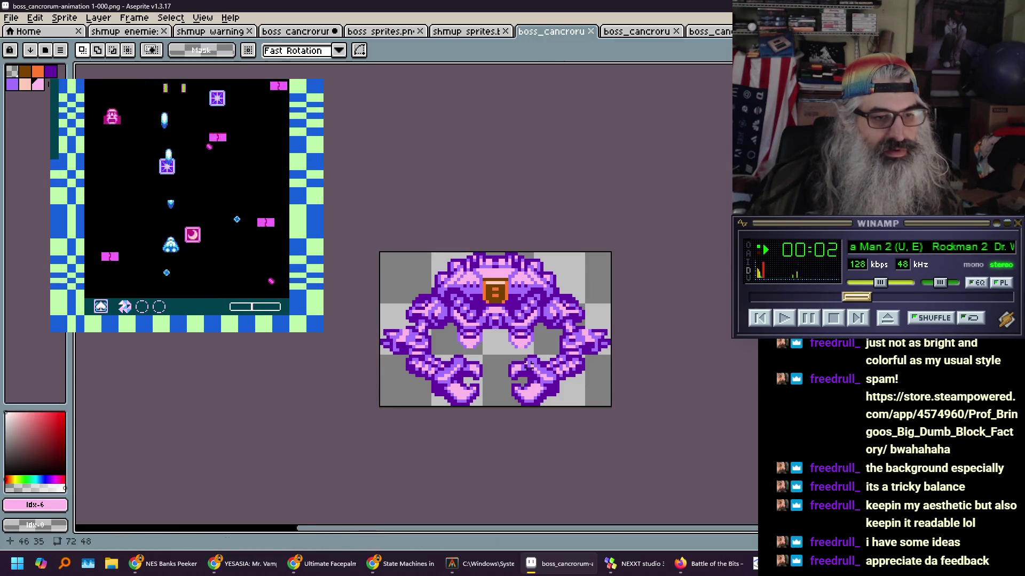
{"action": "left_click_drag", "start_coordinate": [377, 354], "coordinate": [484, 409]}
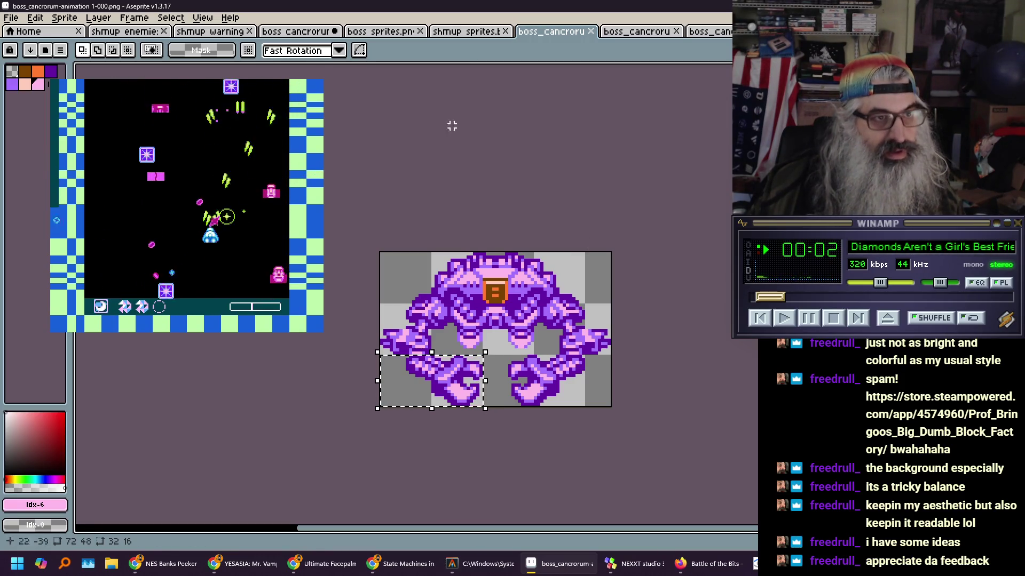
Paste the lower-left claws from frames 1-000 and 1-001 onto the sheet at 80,16 and 80,32
{"action": "left_click", "coordinate": [283, 32]}
{"action": "key", "text": "ctrl+v"}
{"action": "left_click_drag", "start_coordinate": [320, 291], "coordinate": [453, 251]}
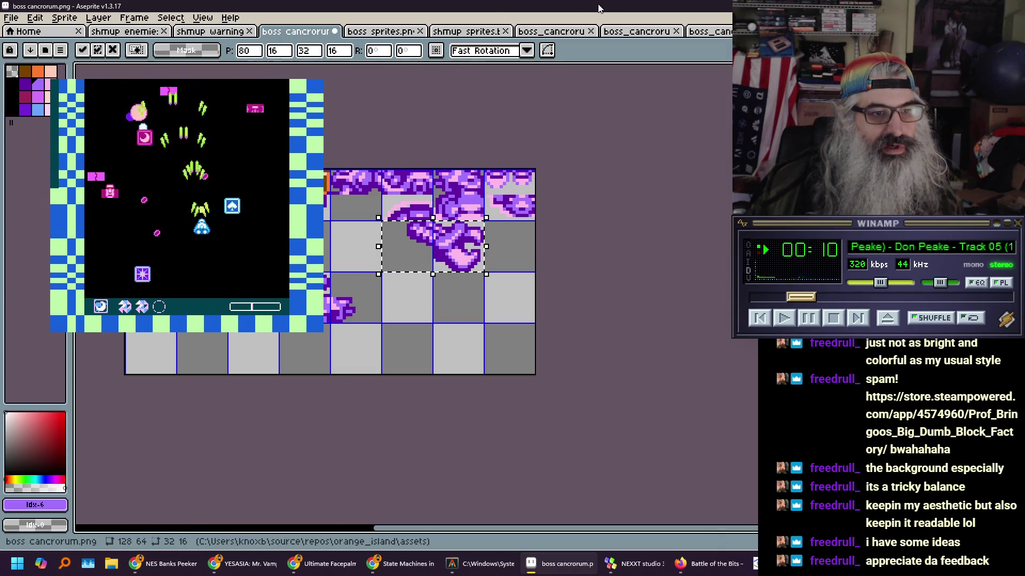
{"action": "left_click", "coordinate": [552, 31]}
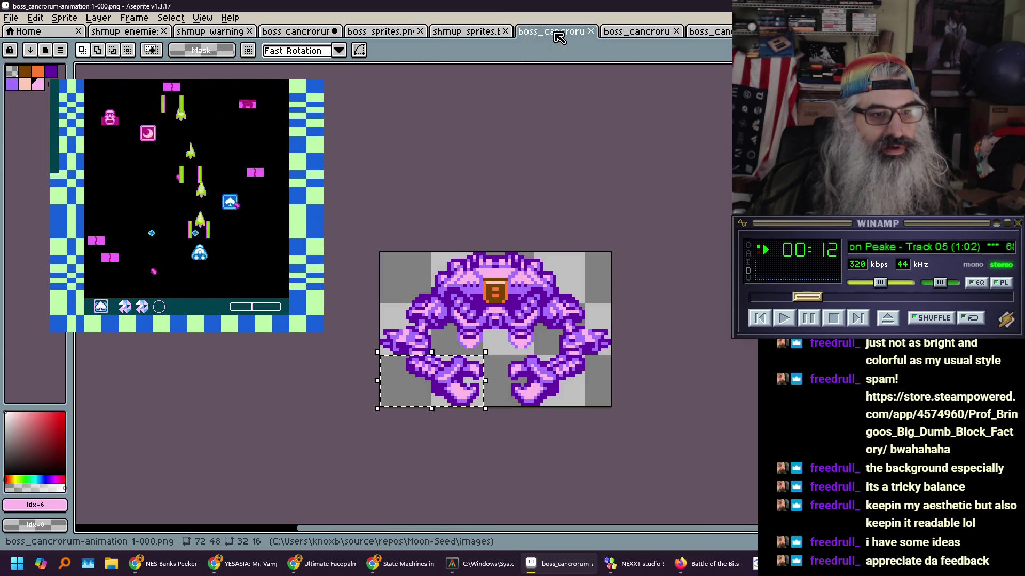
{"action": "left_click", "coordinate": [635, 32]}
{"action": "scroll", "coordinate": [527, 305], "scroll_direction": "up", "scroll_amount": 2}
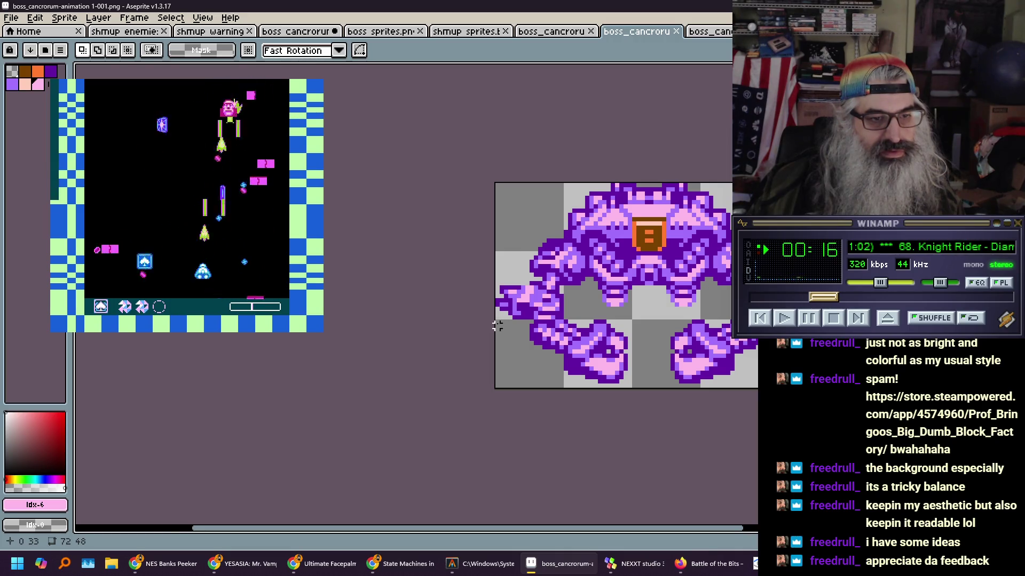
{"action": "left_click_drag", "start_coordinate": [497, 325], "coordinate": [635, 392]}
{"action": "key", "text": "ctrl+c"}
{"action": "left_click", "coordinate": [296, 31]}
{"action": "key", "text": "ctrl+v"}
{"action": "left_click_drag", "start_coordinate": [205, 310], "coordinate": [460, 310]}
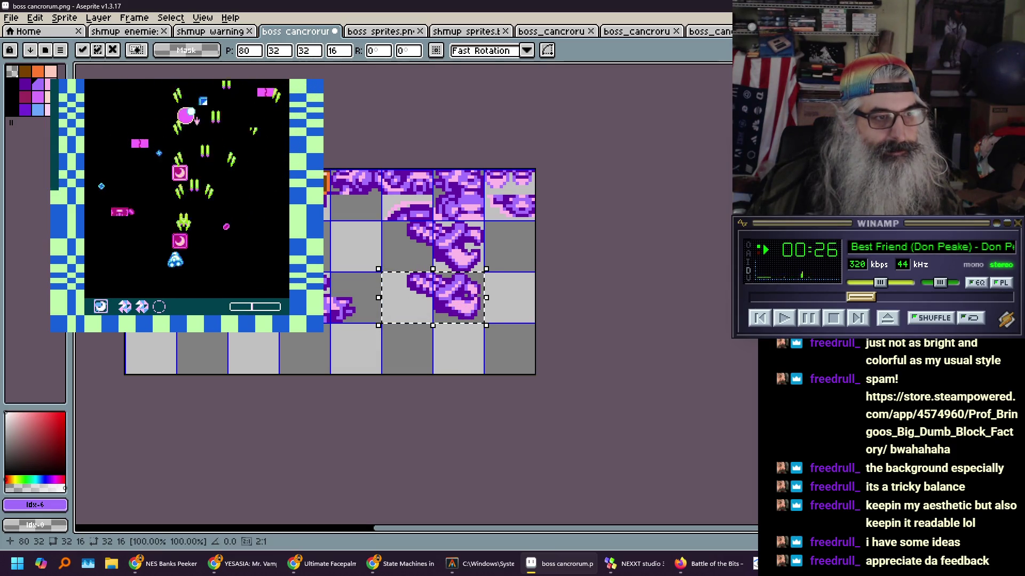
Compare the two frames and marquee a narrow slice at the top of the boss's head
{"action": "left_click", "coordinate": [550, 31]}
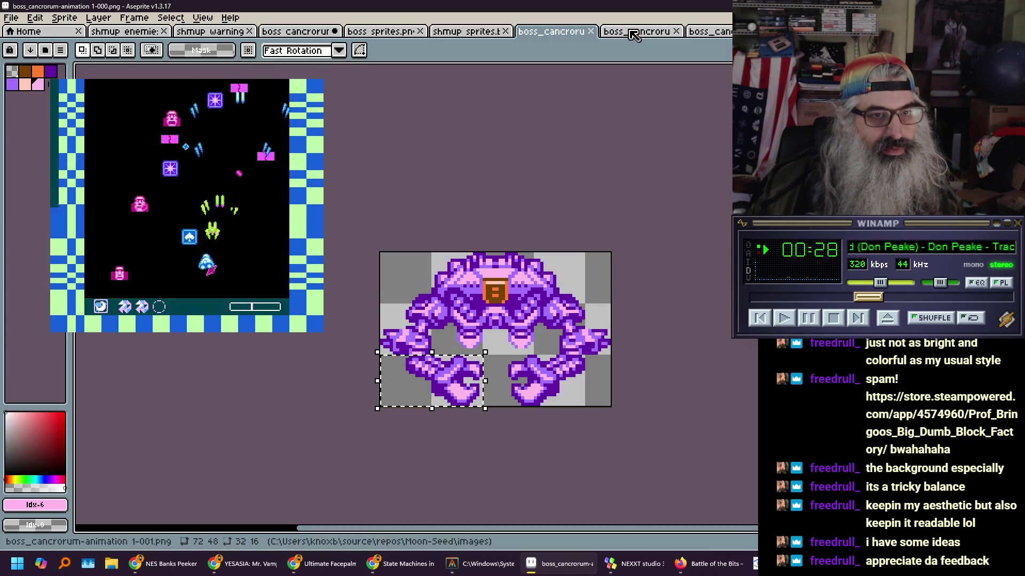
{"action": "left_click", "coordinate": [634, 33]}
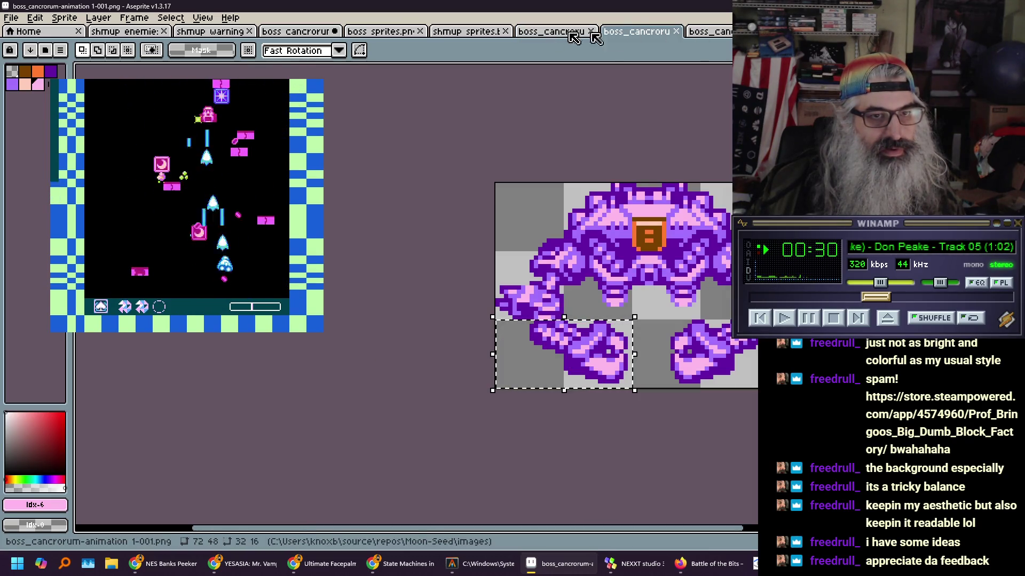
{"action": "left_click", "coordinate": [549, 32]}
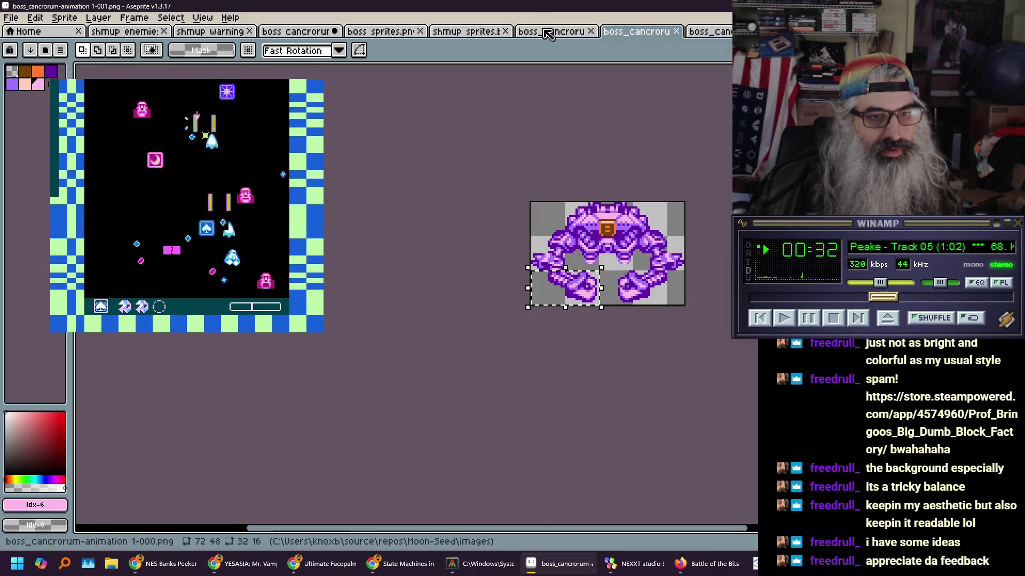
{"action": "left_click", "coordinate": [550, 32]}
{"action": "left_click", "coordinate": [619, 34]}
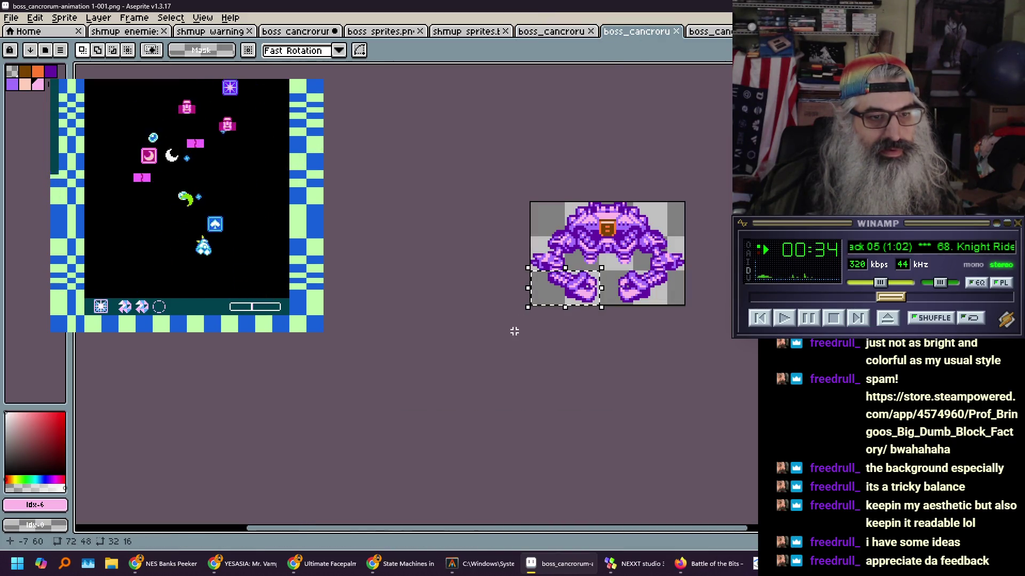
{"action": "scroll", "coordinate": [595, 256], "scroll_direction": "up", "scroll_amount": 1}
{"action": "left_click_drag", "start_coordinate": [593, 152], "coordinate": [437, 218]}
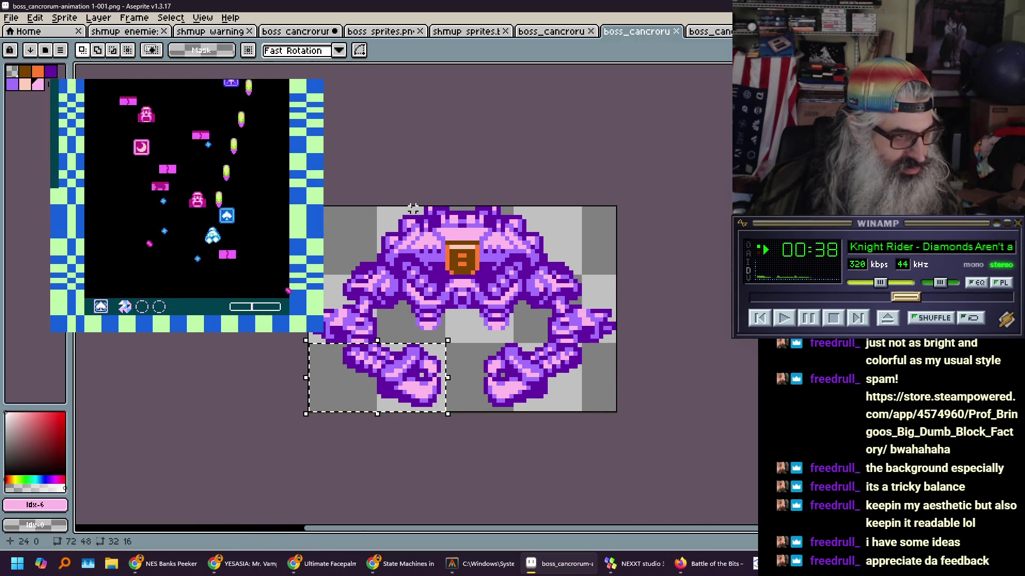
{"action": "left_click_drag", "start_coordinate": [411, 207], "coordinate": [444, 278]}
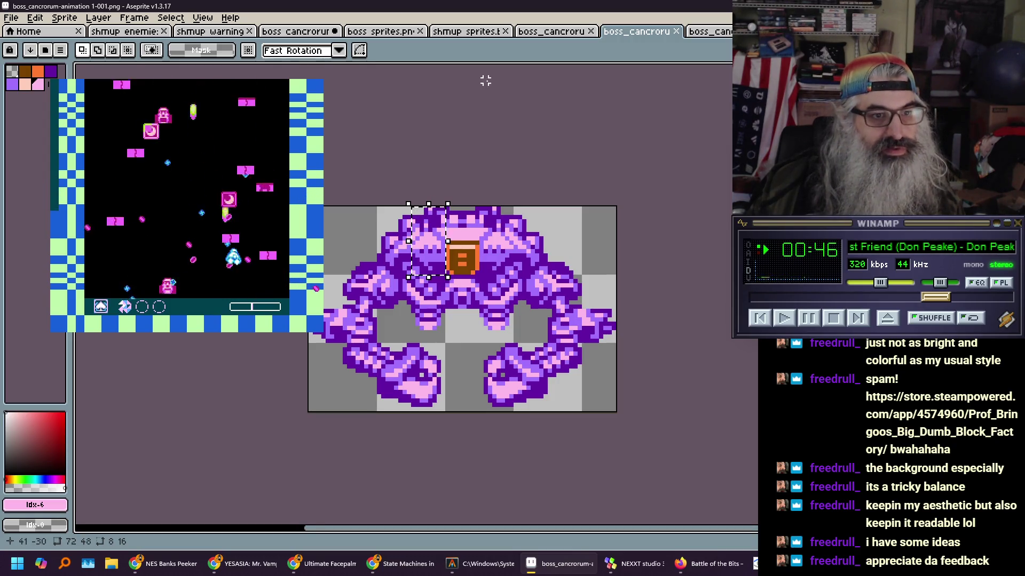
Paste the head slice onto the sheet to the right of the upper claw
{"action": "key", "text": "ctrl+c"}
{"action": "left_click", "coordinate": [294, 31]}
{"action": "key", "text": "ctrl+v"}
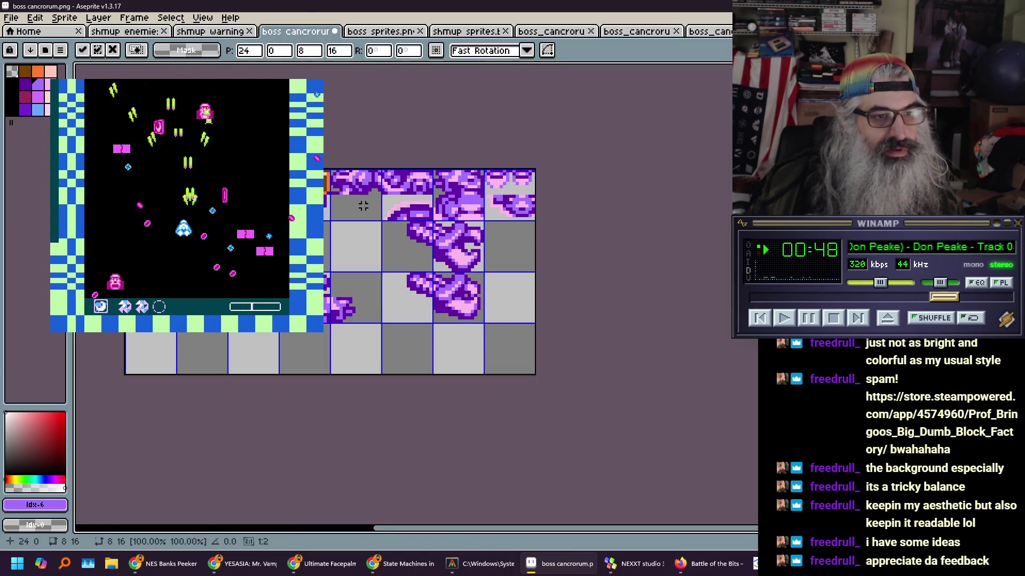
{"action": "mouse_move", "coordinate": [196, 204]}
{"action": "left_mouse_down"}
{"action": "mouse_move", "coordinate": [427, 261]}
{"action": "mouse_move", "coordinate": [504, 262]}
{"action": "left_mouse_up"}
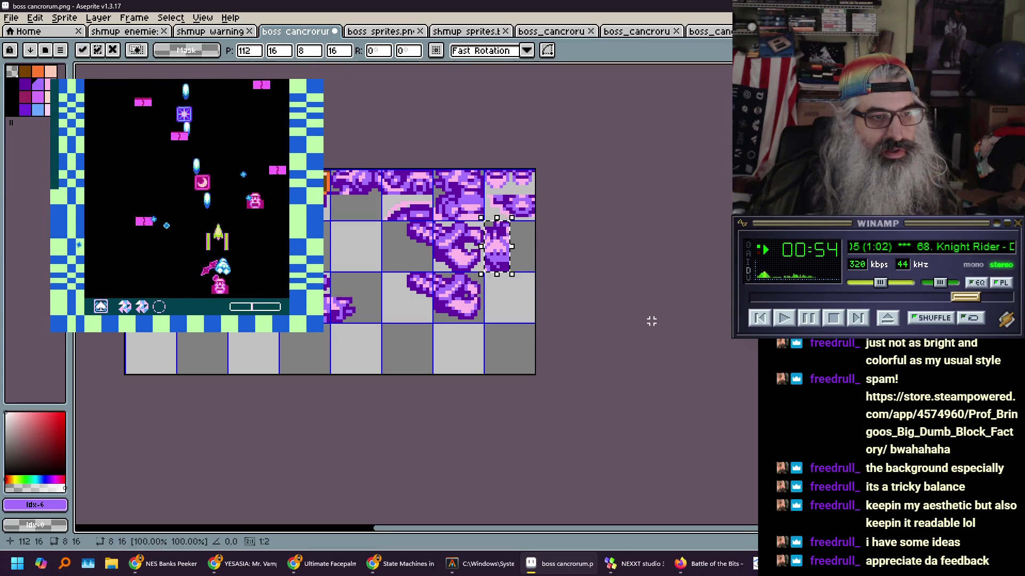
{"action": "left_click", "coordinate": [555, 32]}
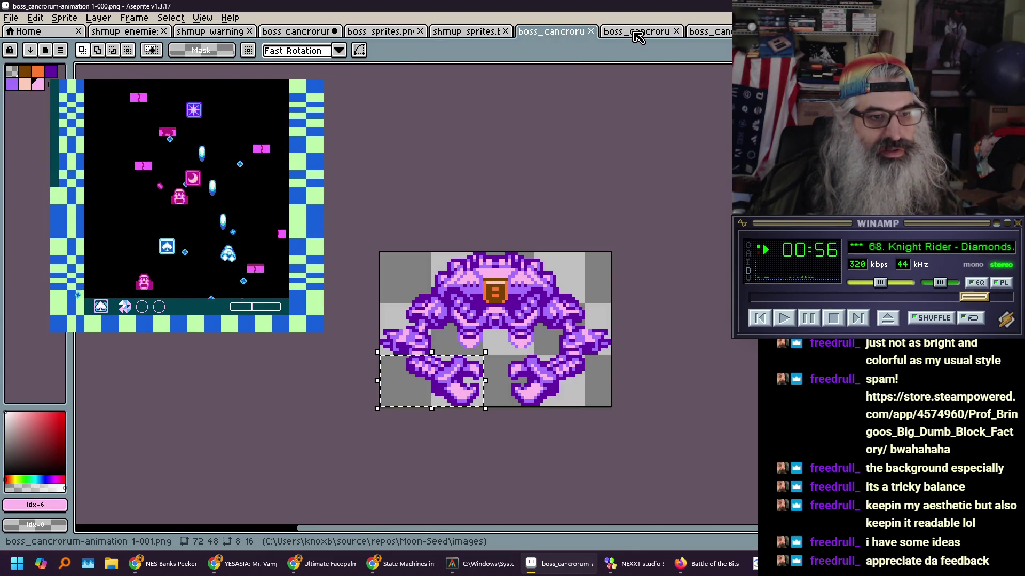
{"action": "left_click", "coordinate": [283, 32]}
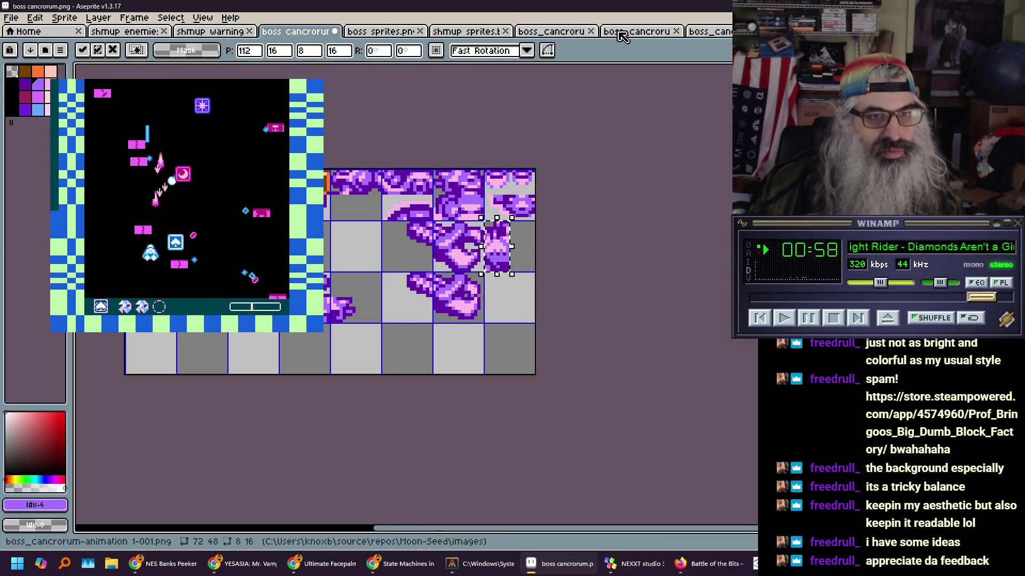
Copy another 8x16 slice from frame 1-001 and commit it on the sheet at 120,32
{"action": "left_click", "coordinate": [620, 33]}
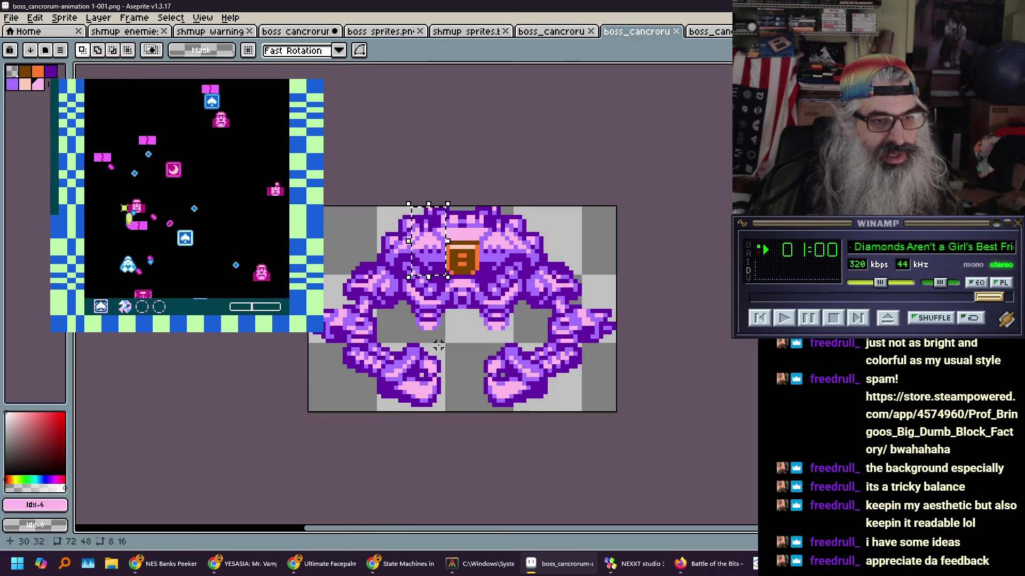
{"action": "left_click_drag", "start_coordinate": [444, 341], "coordinate": [411, 276]}
{"action": "key", "text": "ctrl+c"}
{"action": "left_click", "coordinate": [296, 31]}
{"action": "key", "text": "ctrl+v"}
{"action": "left_click_drag", "start_coordinate": [453, 320], "coordinate": [526, 319]}
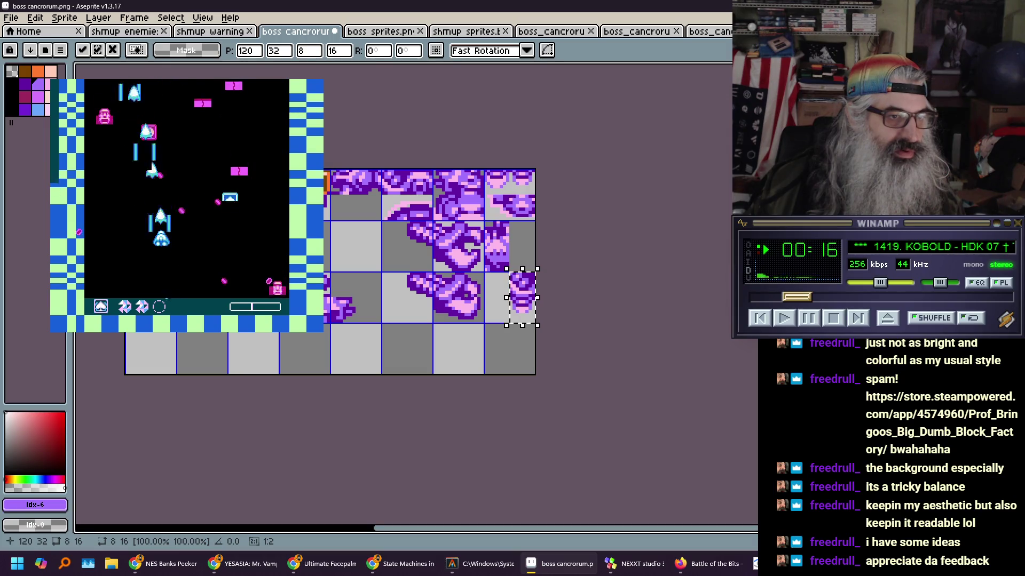
{"action": "key", "text": "Return"}
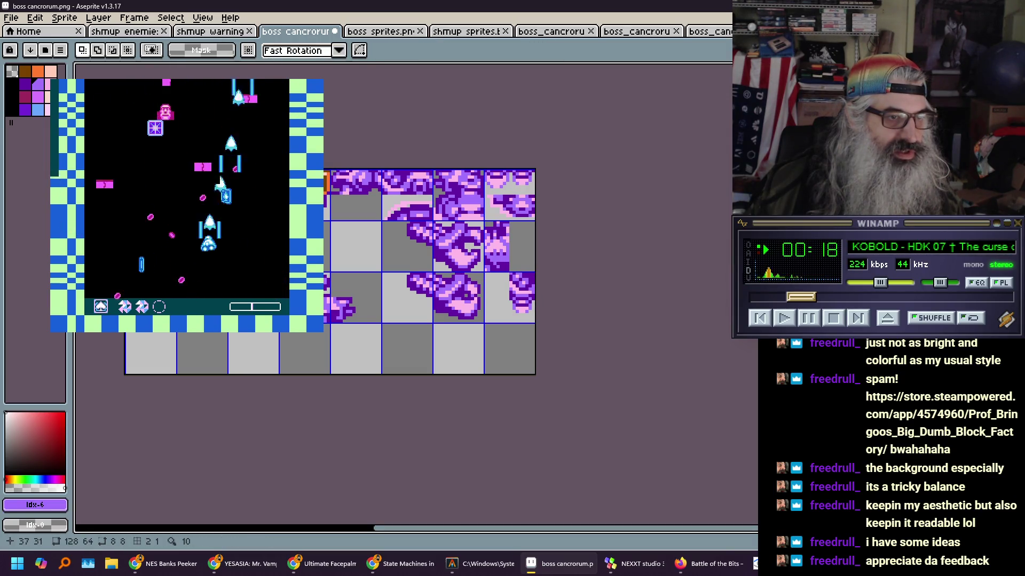
Paste the 8x8 orange core piece onto the sheet at 72,24
{"action": "key", "text": "ctrl+v"}
{"action": "left_click_drag", "start_coordinate": [303, 277], "coordinate": [370, 264]}
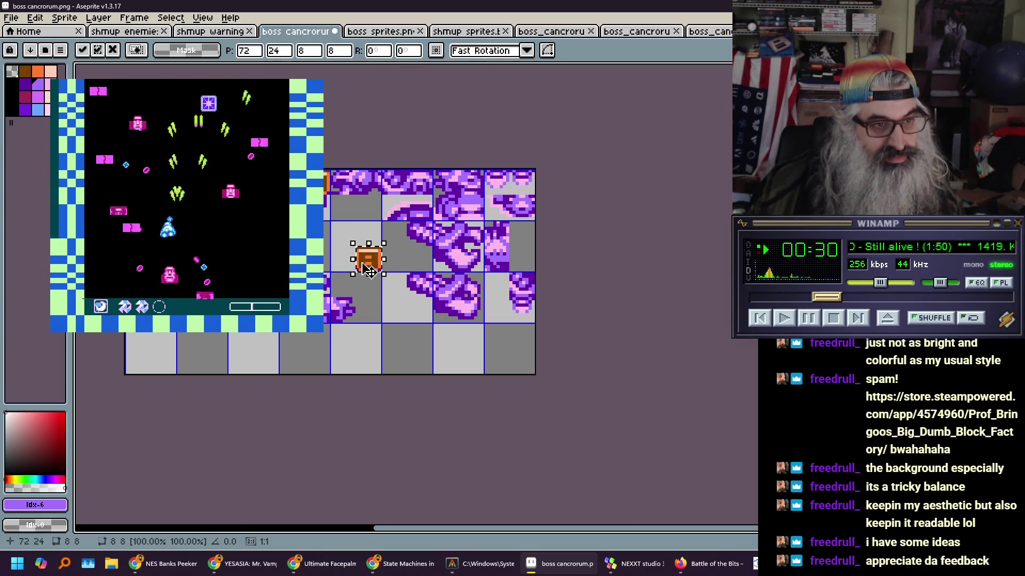
{"action": "key", "text": "Return"}
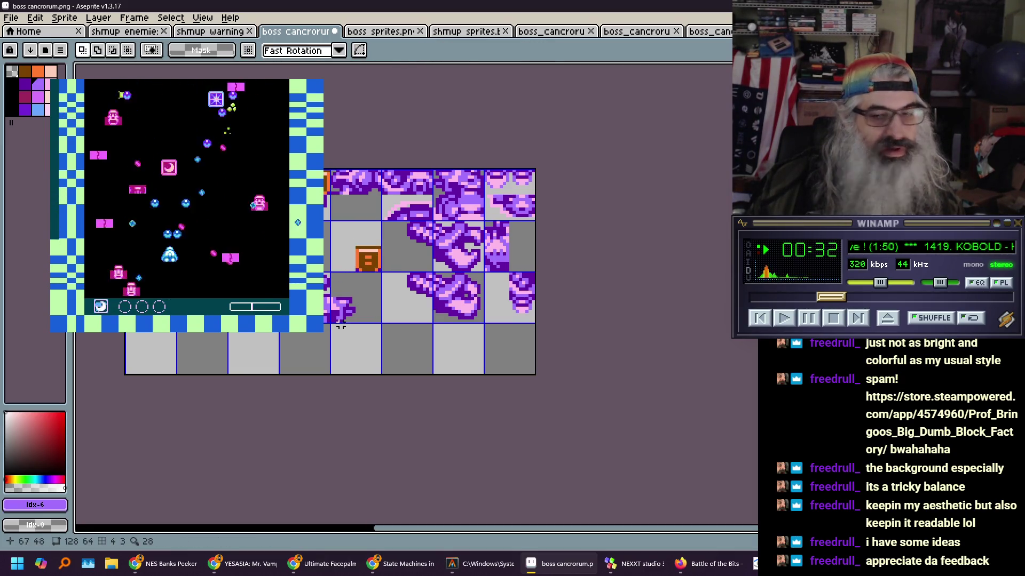